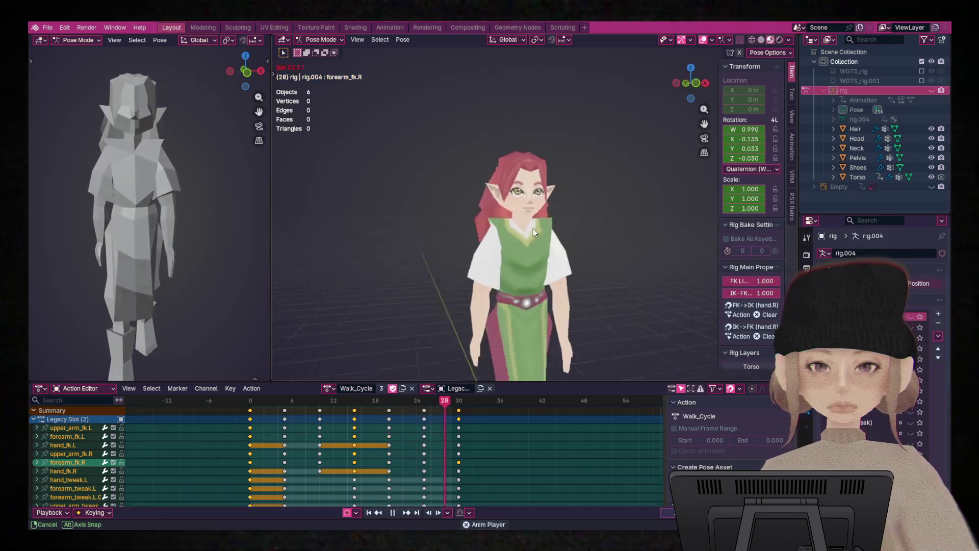
- Watch the walk cycle from side and near-front views, then unhide the armature in the Outliner
{"action": "key", "text": "ctrl+KP_3"}
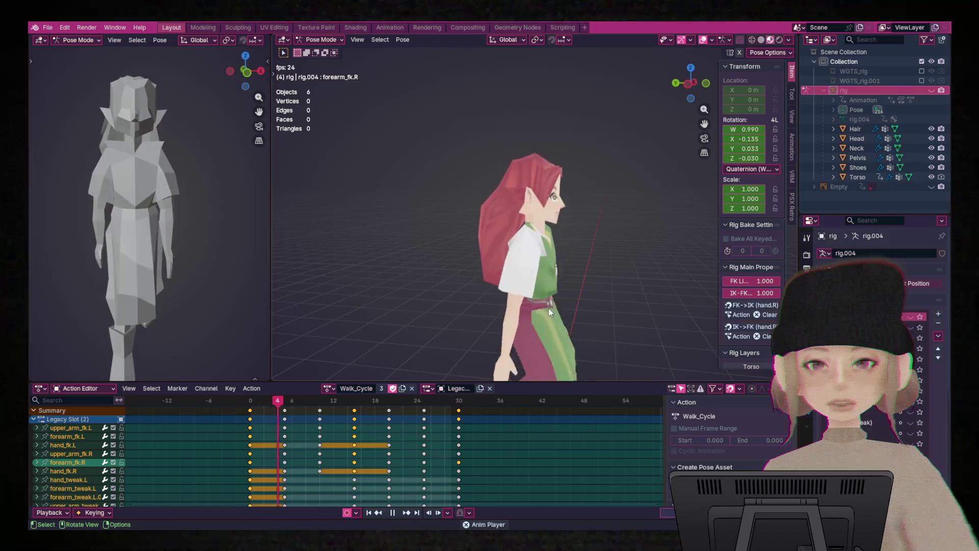
{"action": "scroll", "coordinate": [549, 308], "scroll_direction": "down", "scroll_amount": 5}
{"action": "mouse_move", "coordinate": [562, 255]}
{"action": "middle_mouse_down"}
{"action": "mouse_move", "coordinate": [576, 257]}
{"action": "mouse_move", "coordinate": [602, 155]}
{"action": "mouse_move", "coordinate": [584, 201]}
{"action": "mouse_move", "coordinate": [581, 180]}
{"action": "middle_mouse_up"}
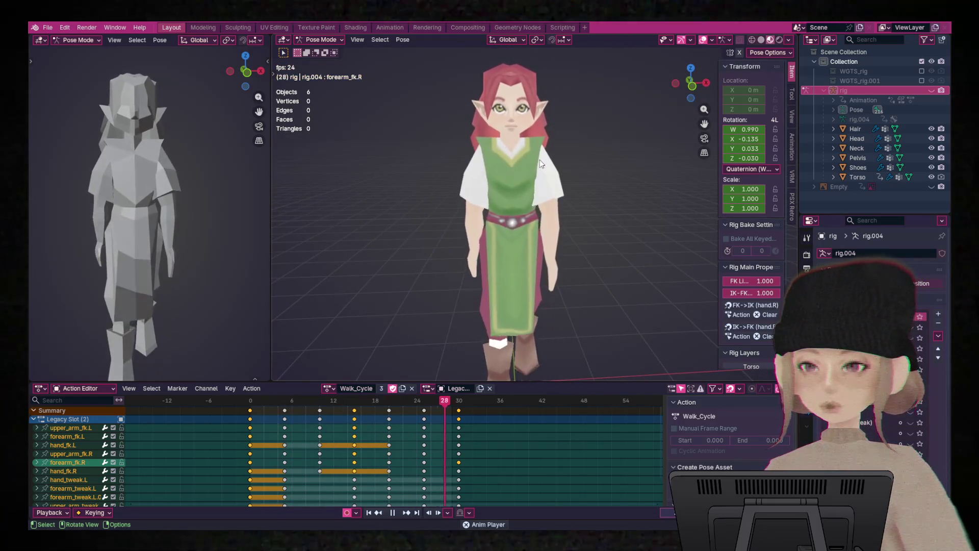
{"action": "scroll", "coordinate": [559, 185], "scroll_direction": "up", "scroll_amount": 3}
{"action": "mouse_move", "coordinate": [559, 185]}
{"action": "middle_mouse_down", "text": "shift"}
{"action": "mouse_move", "coordinate": [534, 201]}
{"action": "mouse_move", "coordinate": [521, 241]}
{"action": "middle_mouse_up", "text": "shift"}
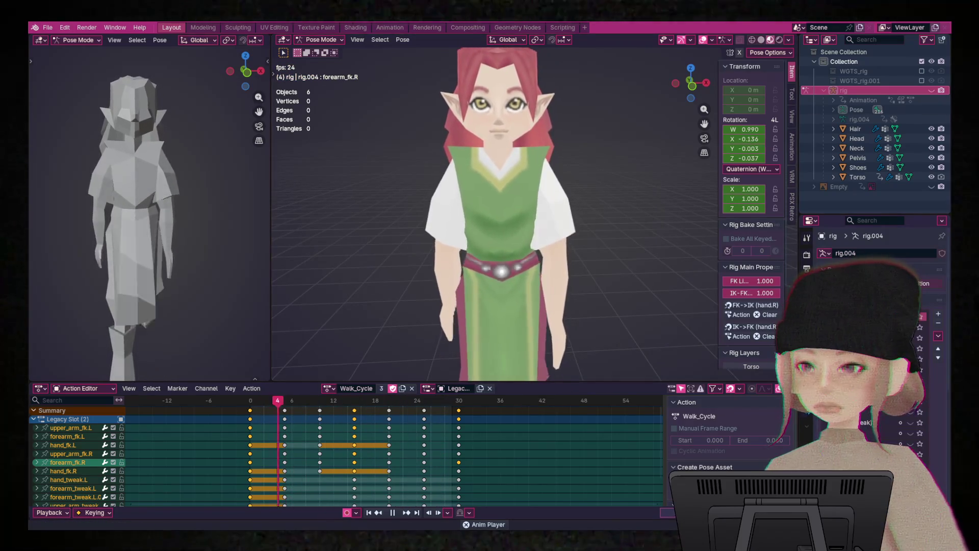
{"action": "left_click", "coordinate": [931, 91]}
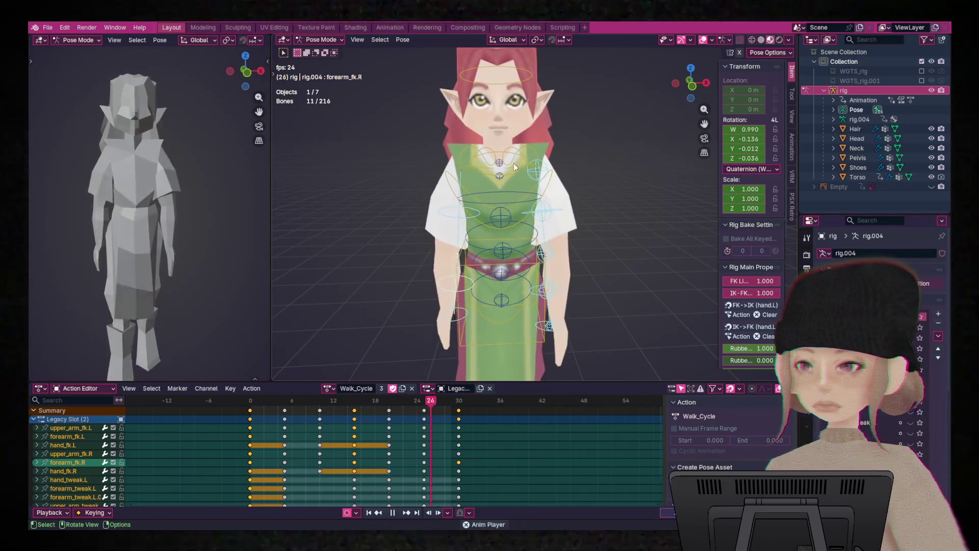
- Stop playback, check the pose around frames 0 to 5, and return to frame 0
{"action": "key", "text": "space"}
{"action": "left_click_drag", "start_coordinate": [351, 406], "coordinate": [224, 425]}
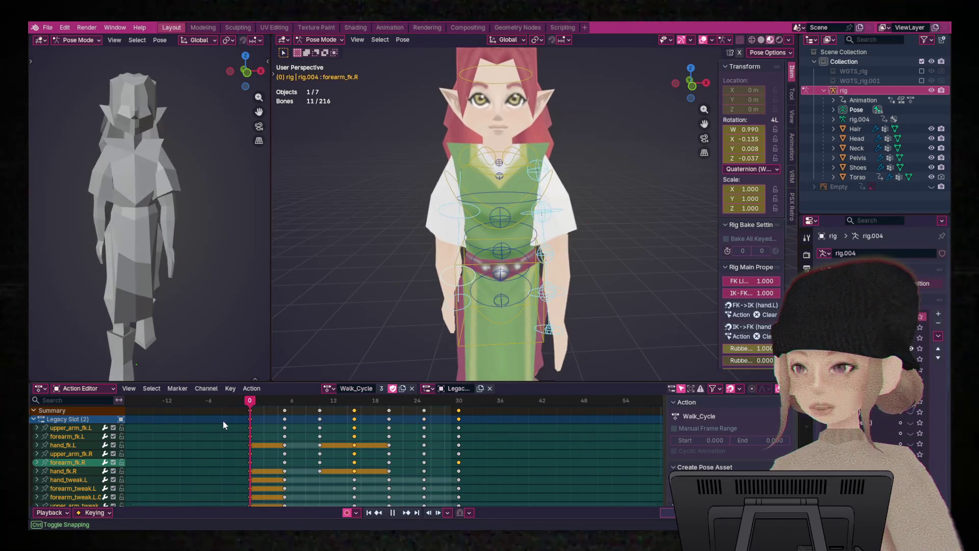
{"action": "middle_click_drag", "start_coordinate": [551, 158], "coordinate": [434, 168]}
{"action": "left_click_drag", "start_coordinate": [254, 403], "coordinate": [493, 426]}
{"action": "key", "text": "Escape"}
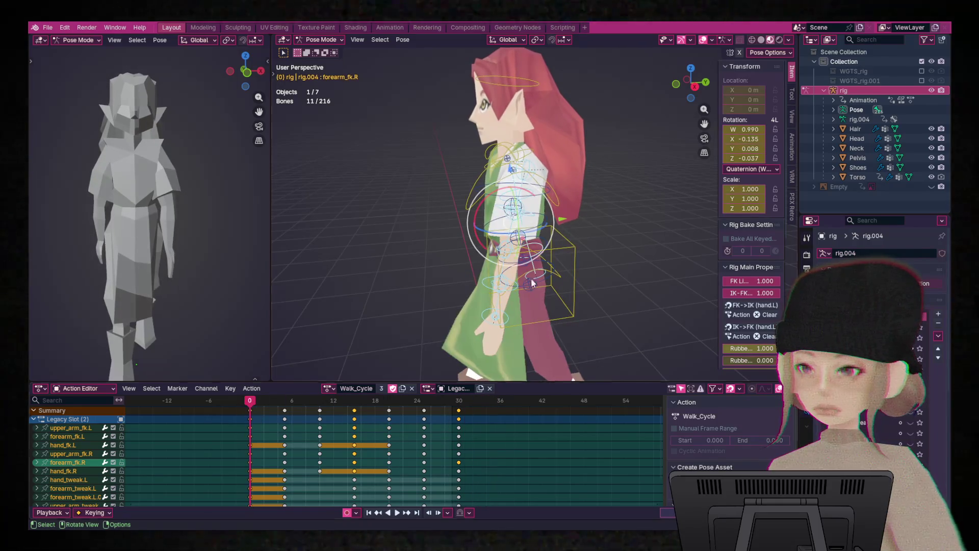
{"action": "scroll", "coordinate": [531, 277], "scroll_direction": "up", "scroll_amount": 3}
{"action": "mouse_move", "coordinate": [557, 128]}
{"action": "middle_mouse_down"}
{"action": "mouse_move", "coordinate": [646, 139]}
{"action": "mouse_move", "coordinate": [645, 127]}
{"action": "mouse_move", "coordinate": [626, 128]}
{"action": "middle_mouse_up"}
{"action": "scroll", "coordinate": [628, 127], "scroll_direction": "down", "scroll_amount": 3}
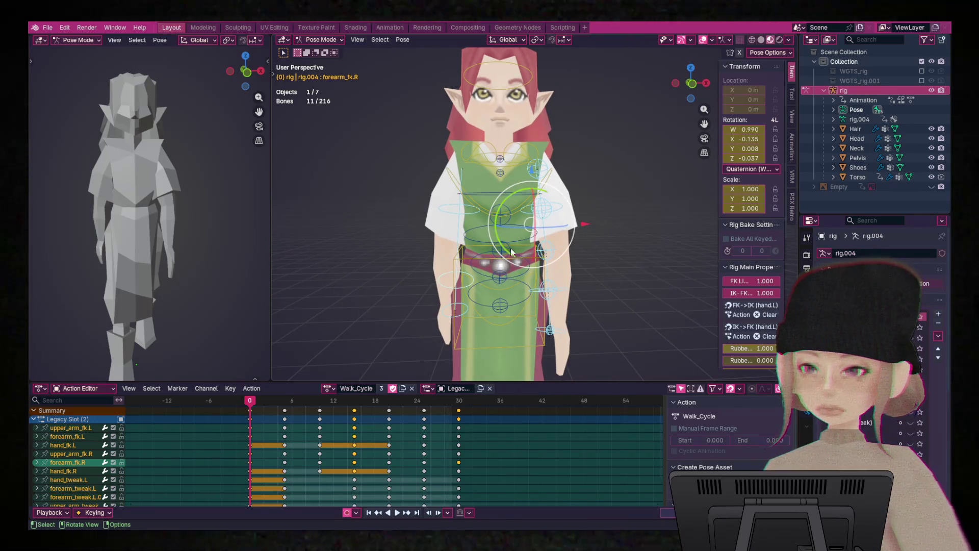
- Select spine_fk.002, tweak_spine.003, chest, spine_fk.003, neck and shoulder.L bones
{"action": "left_click", "coordinate": [512, 227]}
{"action": "left_click", "coordinate": [507, 218], "text": "shift"}
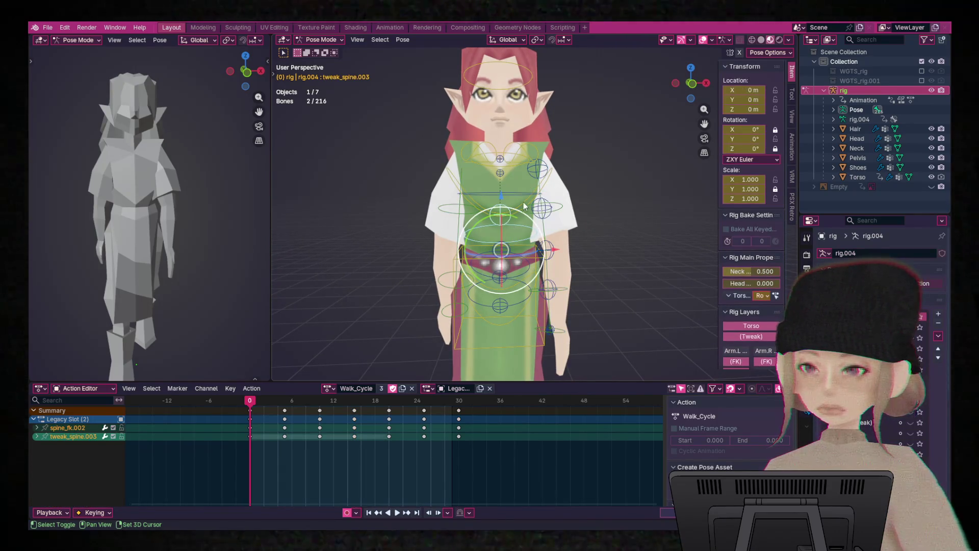
{"action": "left_click", "coordinate": [526, 203], "text": "shift"}
{"action": "left_click", "coordinate": [515, 187], "text": "shift"}
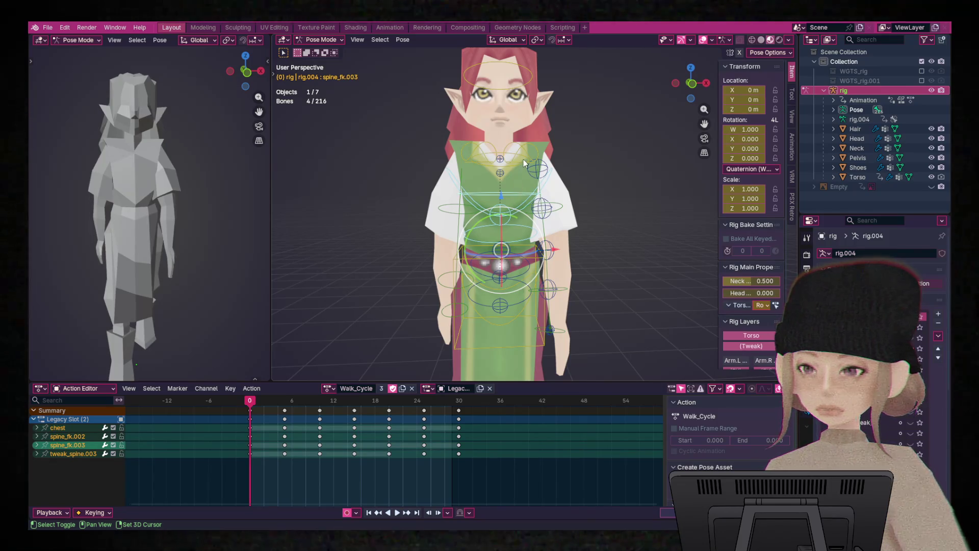
{"action": "left_click", "coordinate": [519, 165], "text": "shift"}
{"action": "left_click", "coordinate": [534, 152], "text": "shift"}
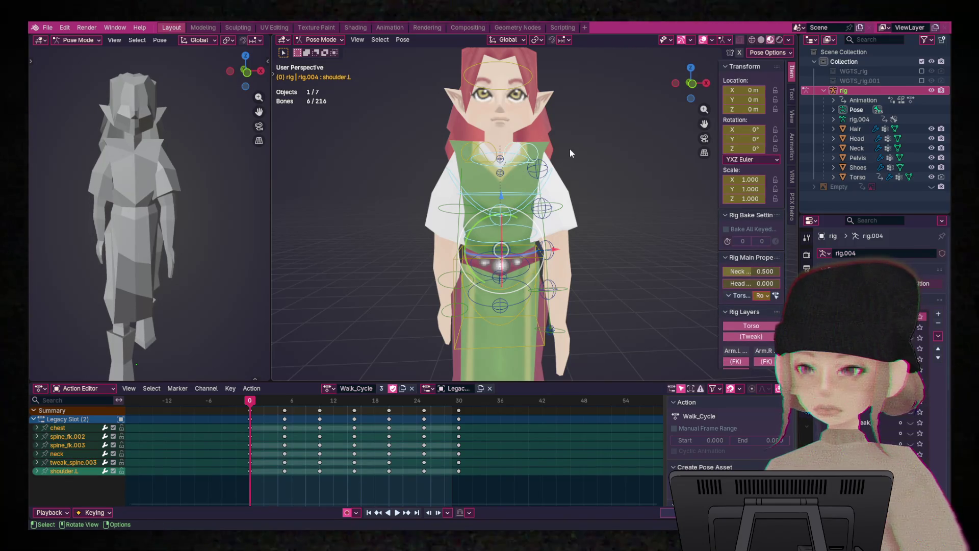
{"action": "scroll", "coordinate": [570, 153], "scroll_direction": "down", "scroll_amount": 2}
- Rotate the selected bones -2.69° around the global Z axis
{"action": "key", "text": "r"}
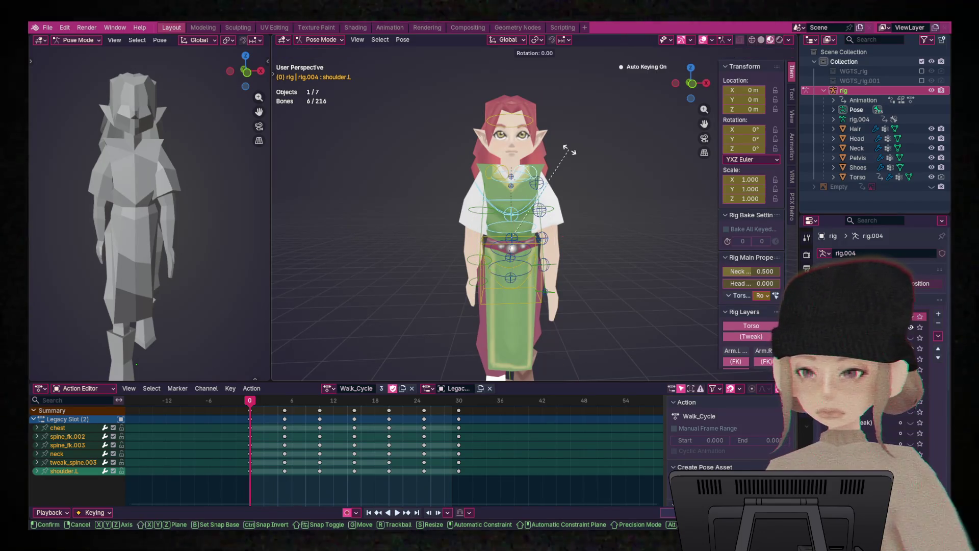
{"action": "scroll", "coordinate": [596, 125], "scroll_direction": "up", "scroll_amount": 2}
{"action": "scroll", "coordinate": [597, 125], "scroll_direction": "down", "scroll_amount": 2}
{"action": "middle_click_drag", "start_coordinate": [601, 152], "coordinate": [527, 267]}
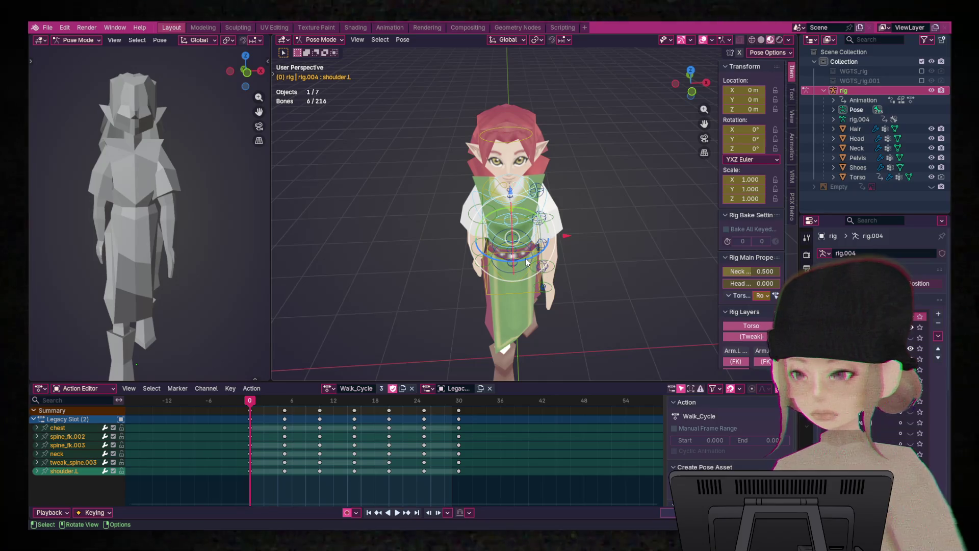
{"action": "mouse_move", "coordinate": [528, 263]}
{"action": "middle_mouse_down"}
{"action": "mouse_move", "coordinate": [528, 240]}
{"action": "mouse_move", "coordinate": [528, 262]}
{"action": "middle_mouse_up"}
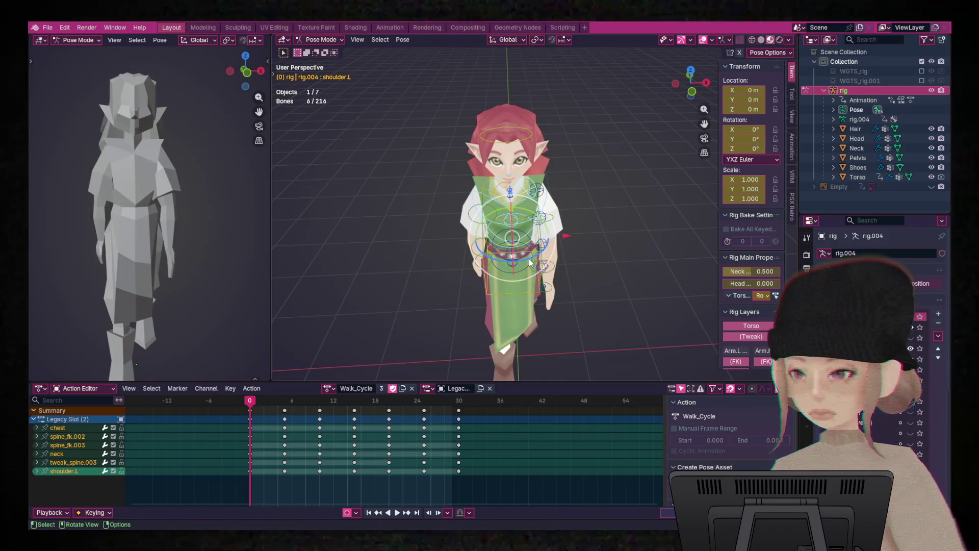
{"action": "key", "text": "r"}
{"action": "key", "text": "z"}
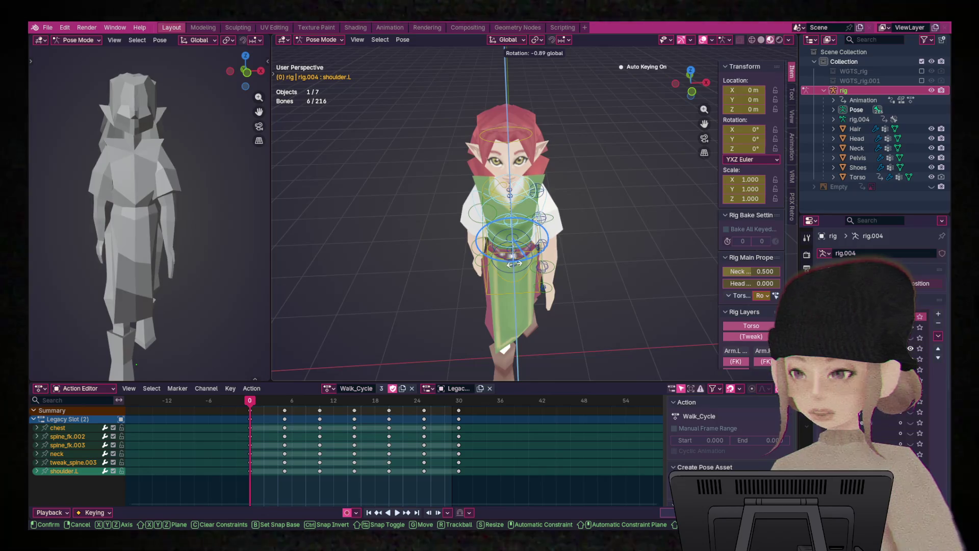
{"action": "left_click", "coordinate": [482, 268]}
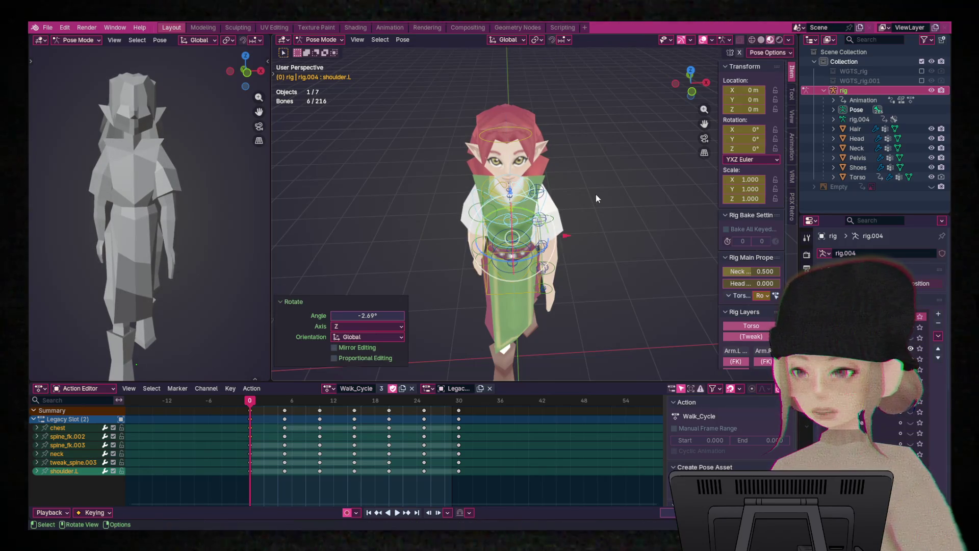
- Copy the full frame 0 pose and paste it X-flipped at frame 15
{"action": "key", "text": "a"}
{"action": "right_click", "coordinate": [523, 220]}
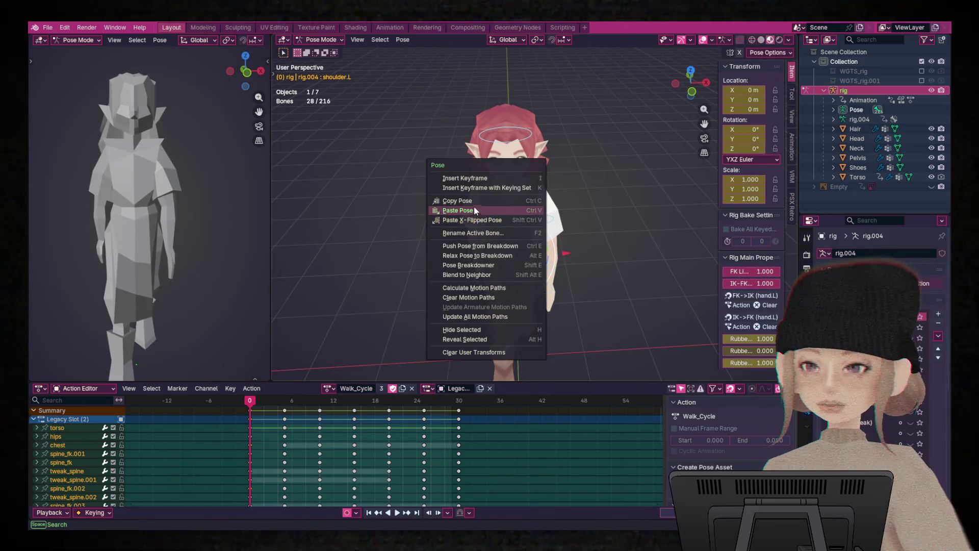
{"action": "left_click", "coordinate": [476, 202]}
{"action": "mouse_move", "coordinate": [347, 400]}
{"action": "left_mouse_down"}
{"action": "mouse_move", "coordinate": [349, 409]}
{"action": "mouse_move", "coordinate": [459, 408]}
{"action": "left_mouse_up"}
{"action": "right_click", "coordinate": [526, 221]}
{"action": "left_click", "coordinate": [526, 244]}
- Paste the frame 0 pose unflipped at frame 30 and hide the rig
{"action": "right_click", "coordinate": [509, 275]}
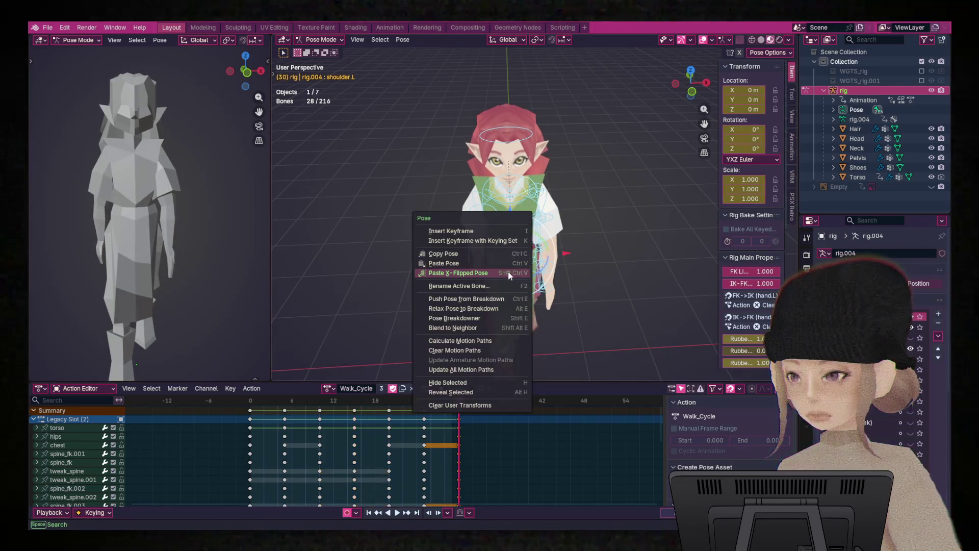
{"action": "left_click", "coordinate": [497, 271]}
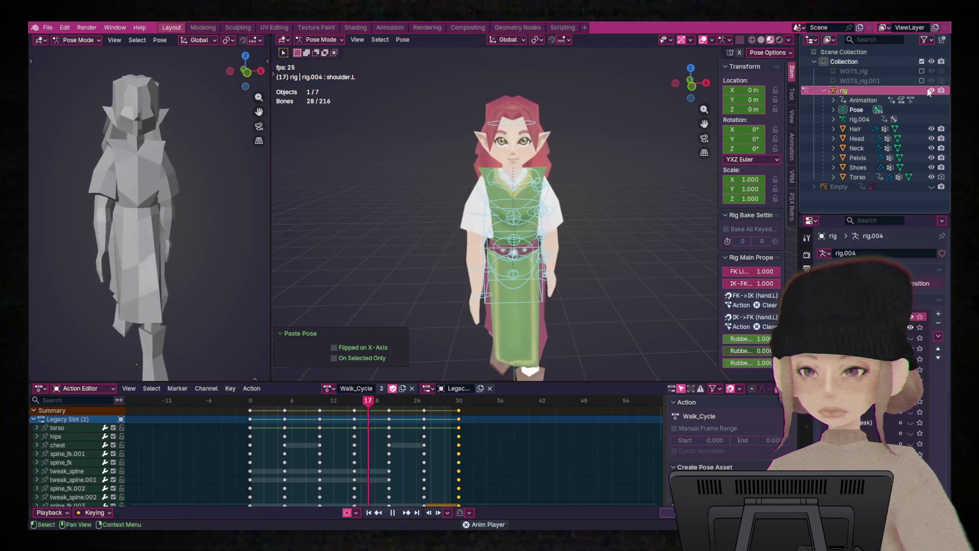
{"action": "key", "text": "h"}
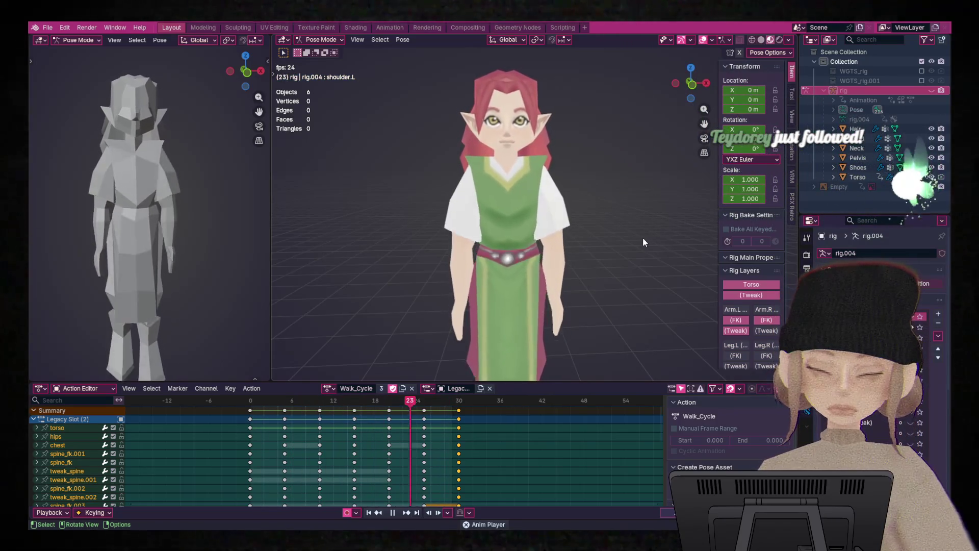
{"action": "mouse_move", "coordinate": [626, 212]}
{"action": "middle_mouse_down"}
{"action": "mouse_move", "coordinate": [564, 216]}
{"action": "mouse_move", "coordinate": [641, 206]}
{"action": "mouse_move", "coordinate": [564, 205]}
{"action": "middle_mouse_up"}
{"action": "middle_click_drag", "start_coordinate": [418, 243], "coordinate": [587, 229]}
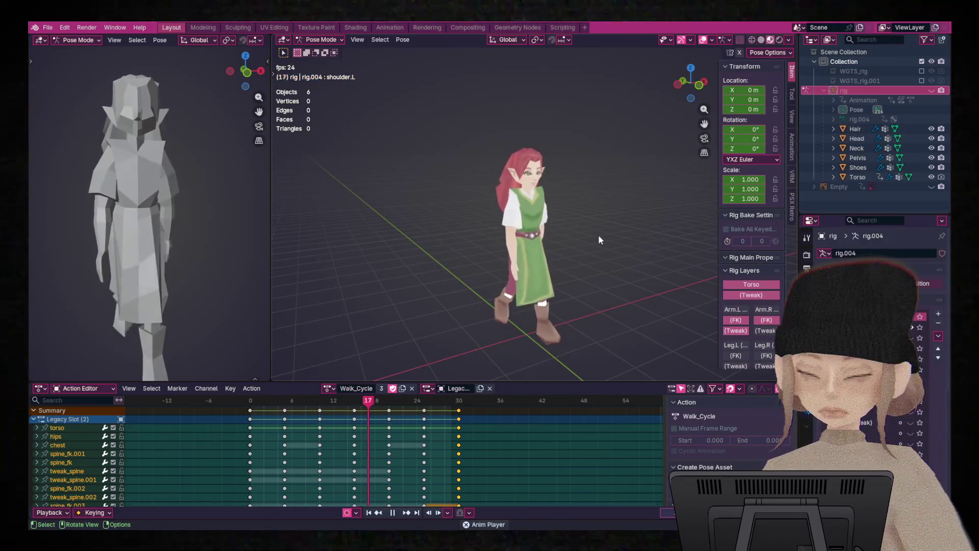
{"action": "mouse_move", "coordinate": [408, 289]}
{"action": "middle_mouse_down"}
{"action": "mouse_move", "coordinate": [418, 271]}
{"action": "mouse_move", "coordinate": [498, 260]}
{"action": "mouse_move", "coordinate": [385, 267]}
{"action": "mouse_move", "coordinate": [380, 256]}
{"action": "middle_mouse_up"}
{"action": "scroll", "coordinate": [641, 225], "scroll_direction": "up", "scroll_amount": 5}
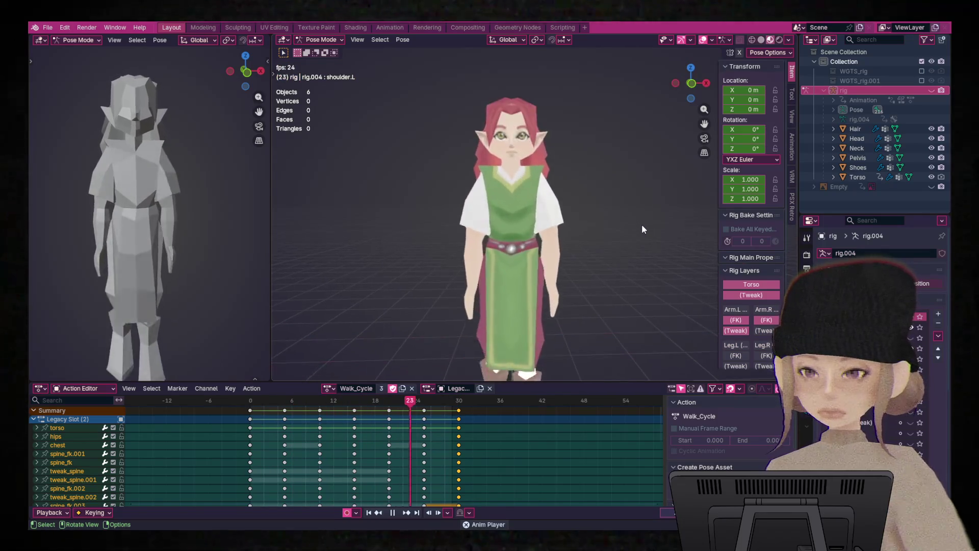
{"action": "mouse_move", "coordinate": [625, 207]}
{"action": "middle_mouse_down"}
{"action": "mouse_move", "coordinate": [625, 228]}
{"action": "mouse_move", "coordinate": [617, 207]}
{"action": "middle_mouse_up"}
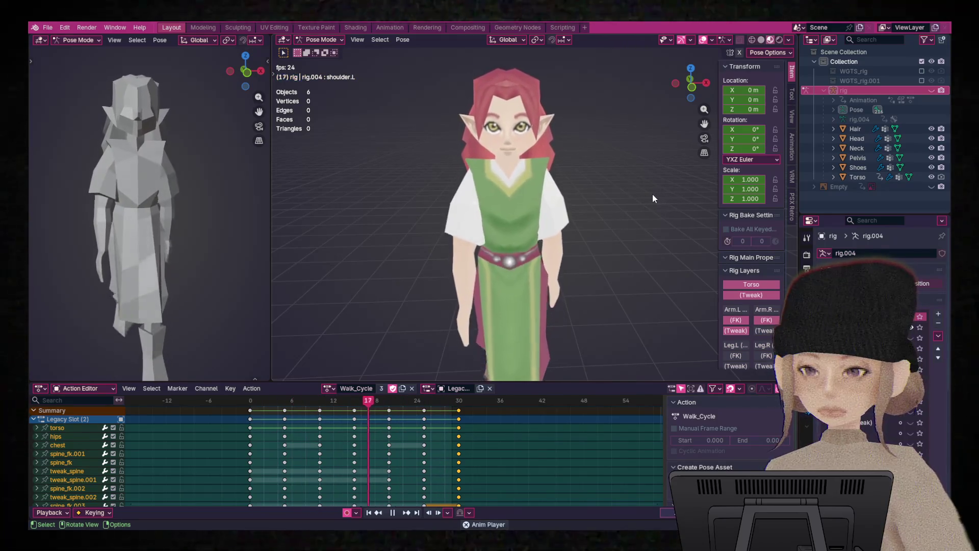
{"action": "scroll", "coordinate": [653, 194], "scroll_direction": "down", "scroll_amount": 2}
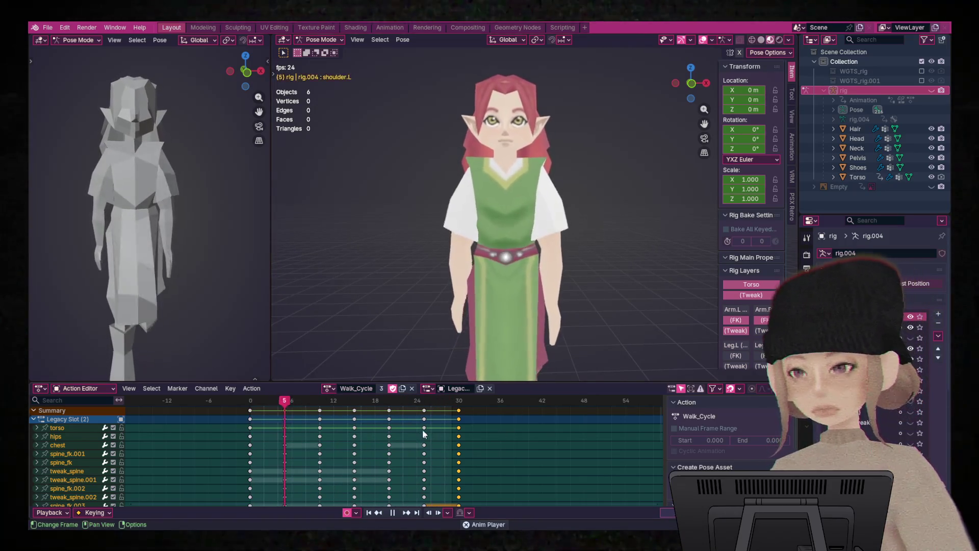
- Stop playback at frame 0, show the rig, and check the poses at frames 30 and 15
{"action": "key", "text": "space"}
{"action": "key", "text": "shift+Left"}
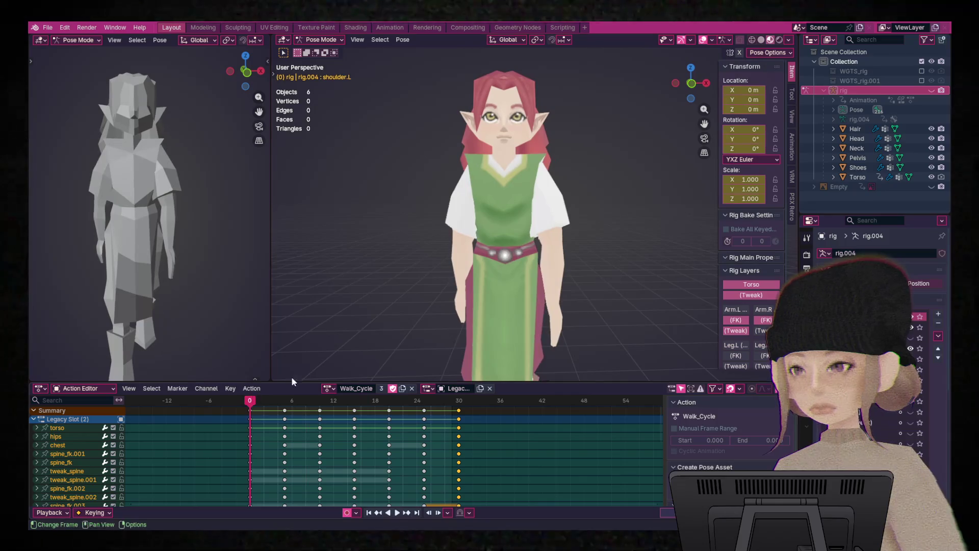
{"action": "left_click", "coordinate": [931, 90]}
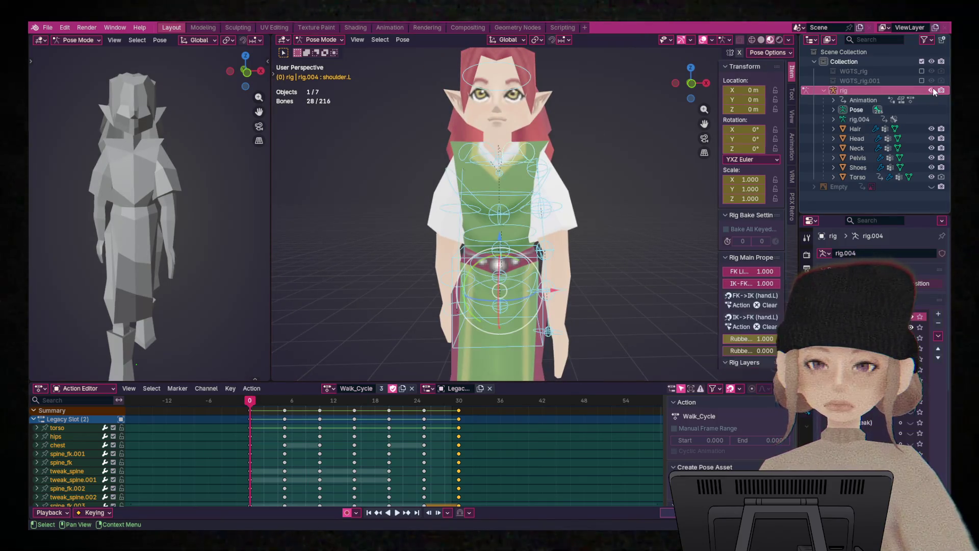
{"action": "scroll", "coordinate": [576, 149], "scroll_direction": "up", "scroll_amount": 4}
{"action": "scroll", "coordinate": [638, 143], "scroll_direction": "down", "scroll_amount": 5}
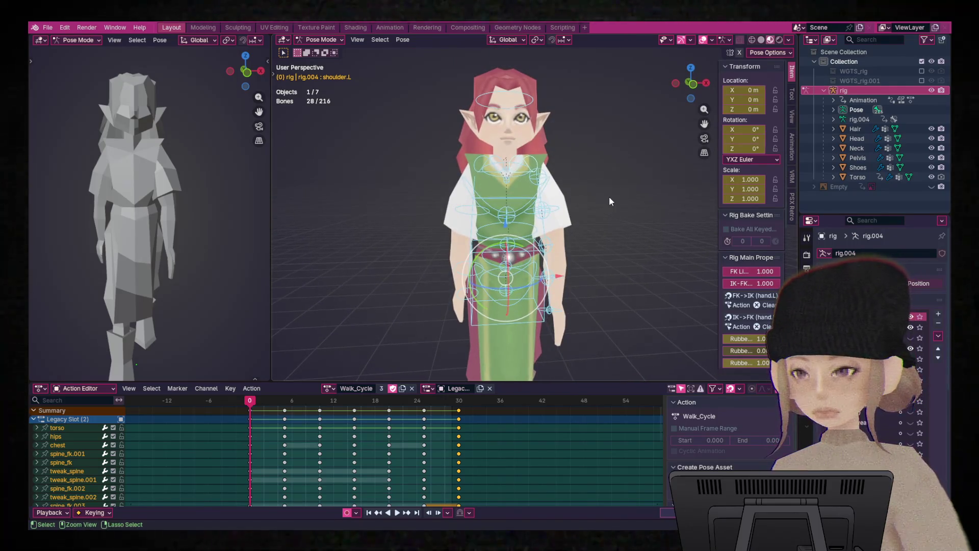
{"action": "key", "text": "shift+Right"}
{"action": "key", "text": "Down"}
{"action": "key", "text": "Down"}
{"action": "key", "text": "Down"}
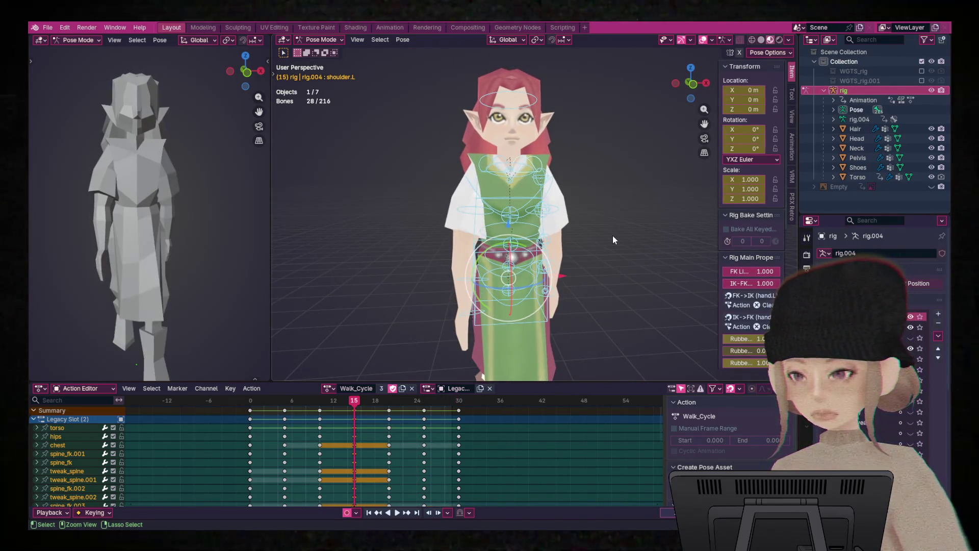
- Undo back to the six-bone selection and twist it 2.06° around global Z
{"action": "key", "text": "shift+Left"}
{"action": "key", "text": "ctrl+z"}
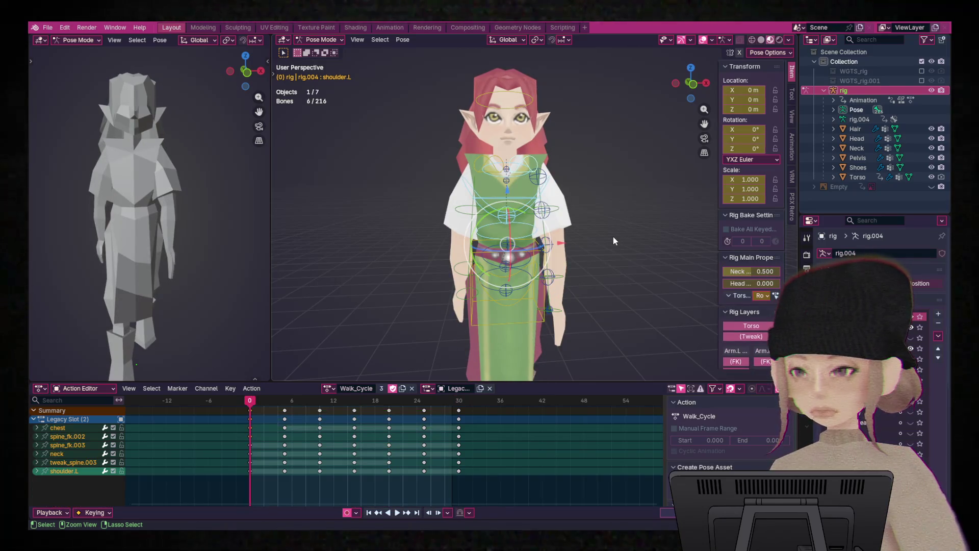
{"action": "key", "text": "ctrl+shift+z"}
{"action": "key", "text": "ctrl+z"}
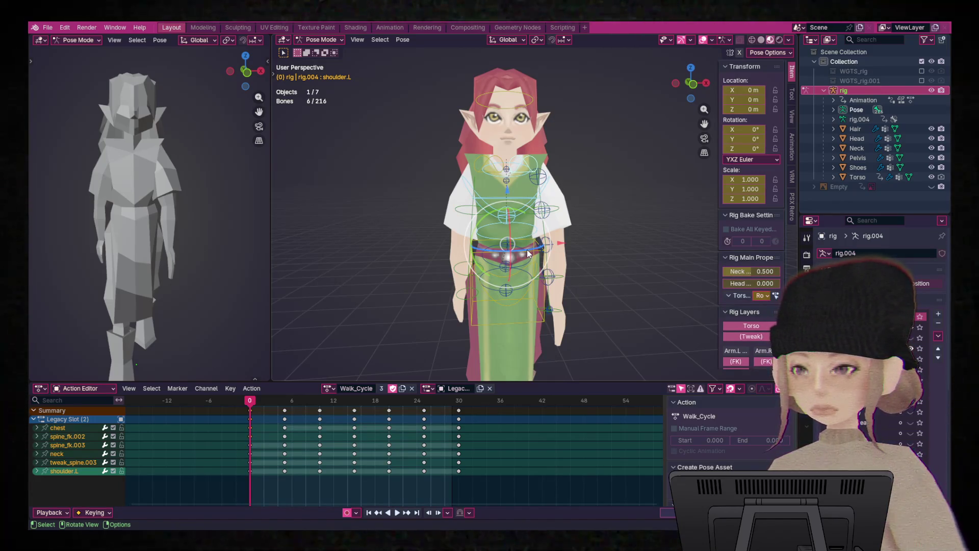
{"action": "key", "text": "z"}
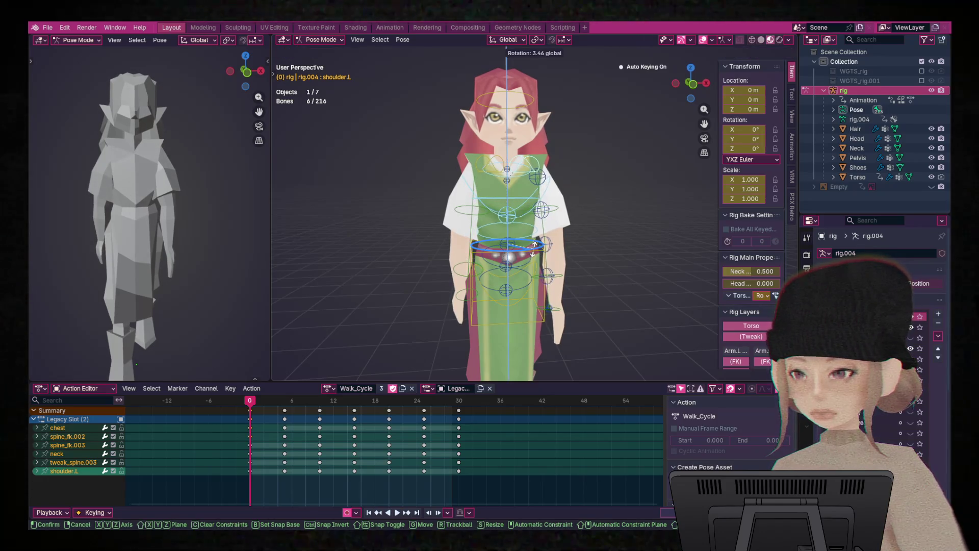
{"action": "left_click", "coordinate": [531, 249]}
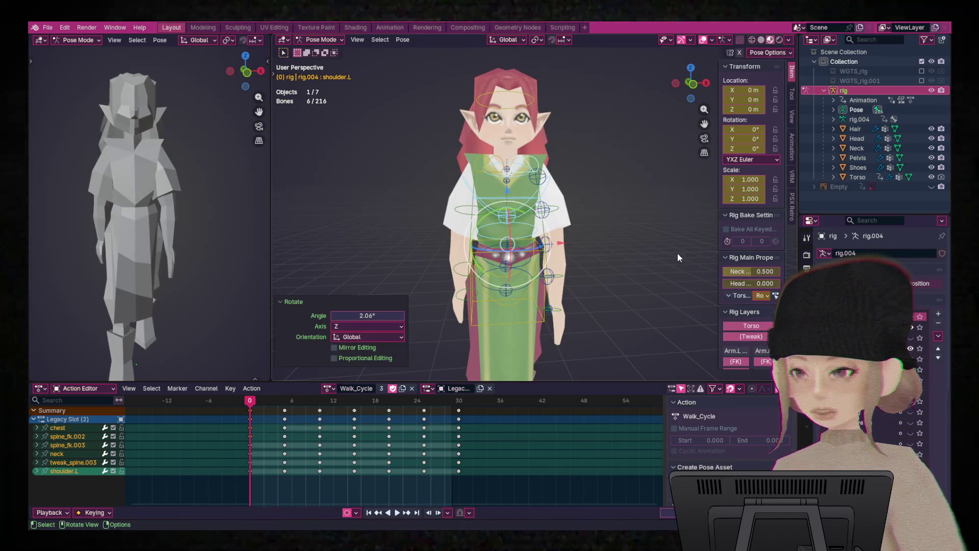
- Copy the whole frame 0 pose and paste it X-flipped at frame 15
{"action": "key", "text": "a"}
{"action": "right_click", "coordinate": [506, 215]}
{"action": "left_click", "coordinate": [506, 216]}
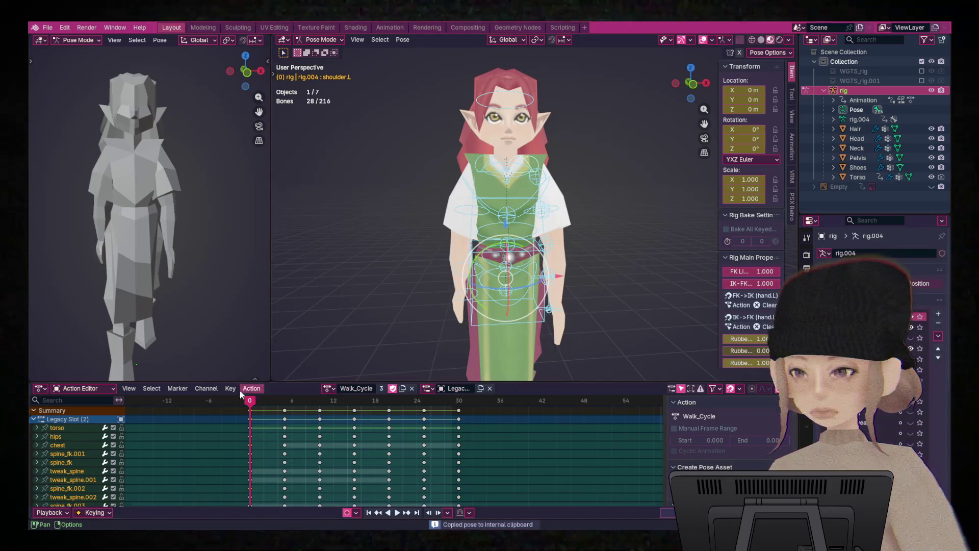
{"action": "left_click_drag", "start_coordinate": [250, 403], "coordinate": [359, 422]}
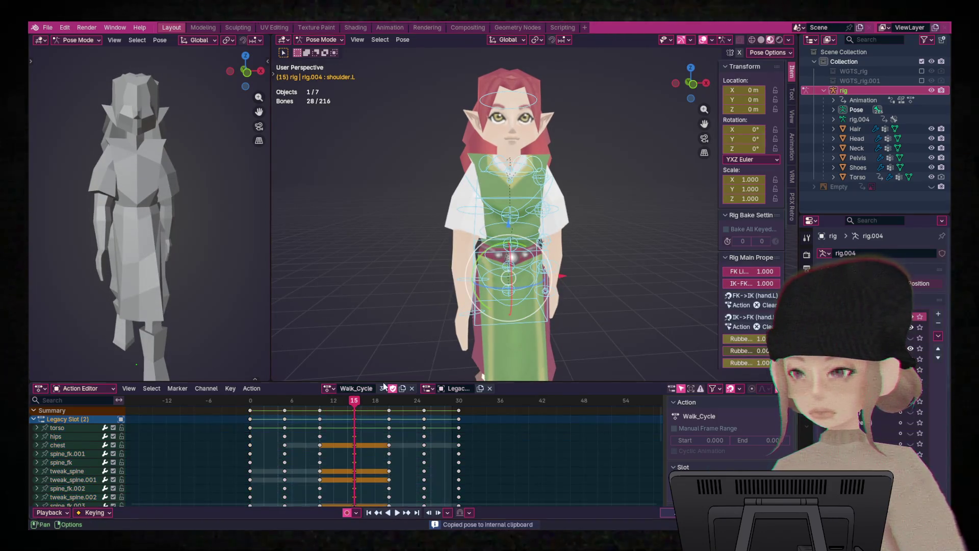
{"action": "right_click", "coordinate": [501, 228]}
{"action": "left_click", "coordinate": [501, 250]}
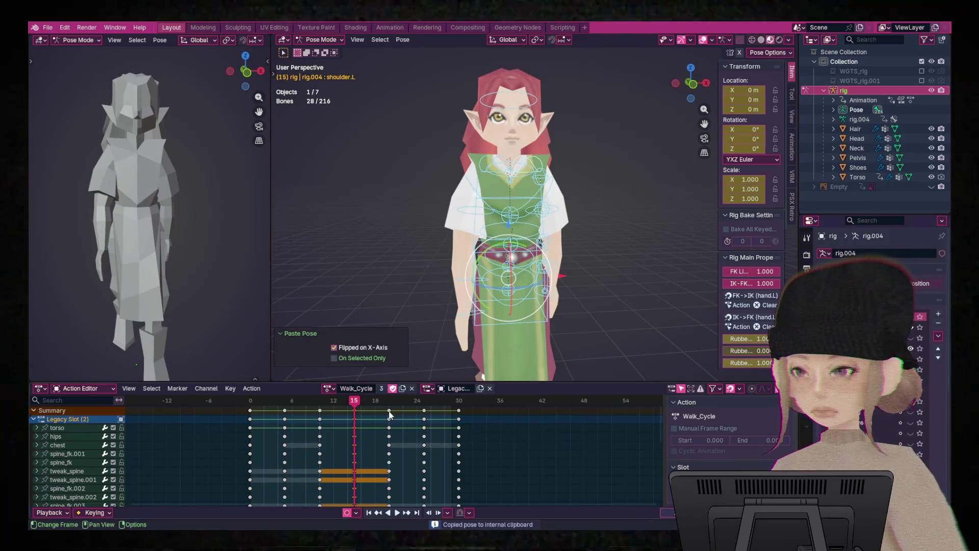
- Paste the original pose unflipped at frame 30 and play the cycle
{"action": "left_click", "coordinate": [459, 415]}
{"action": "right_click", "coordinate": [486, 234]}
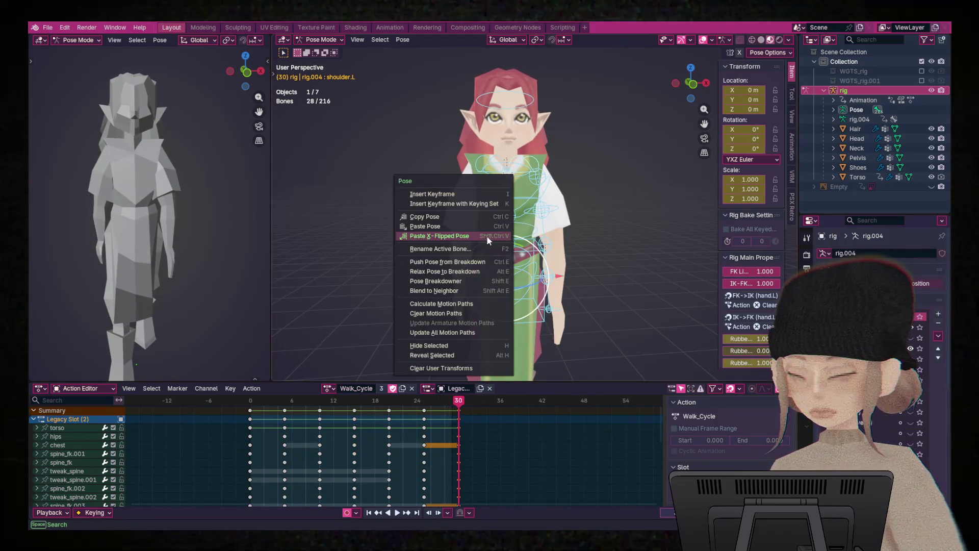
{"action": "left_click", "coordinate": [470, 227]}
{"action": "key", "text": "space"}
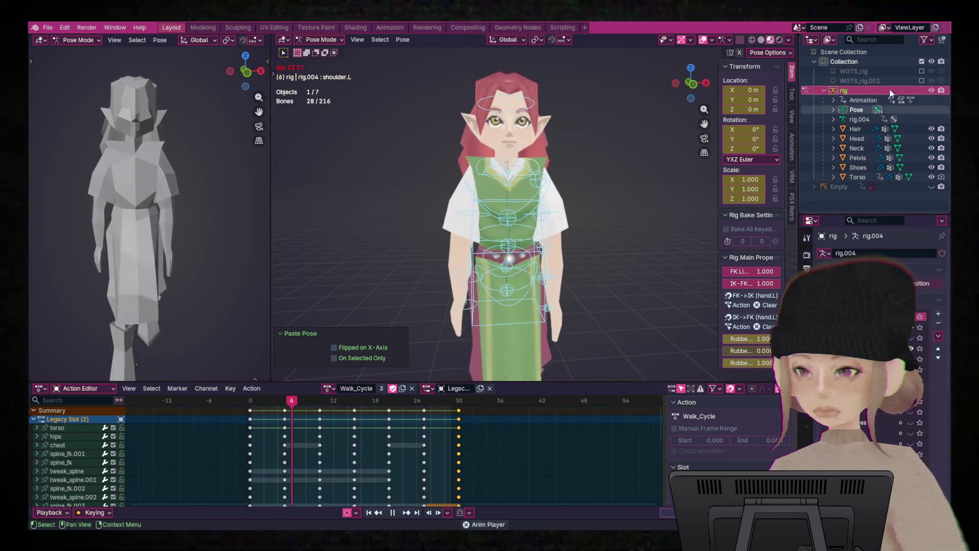
{"action": "key", "text": "h"}
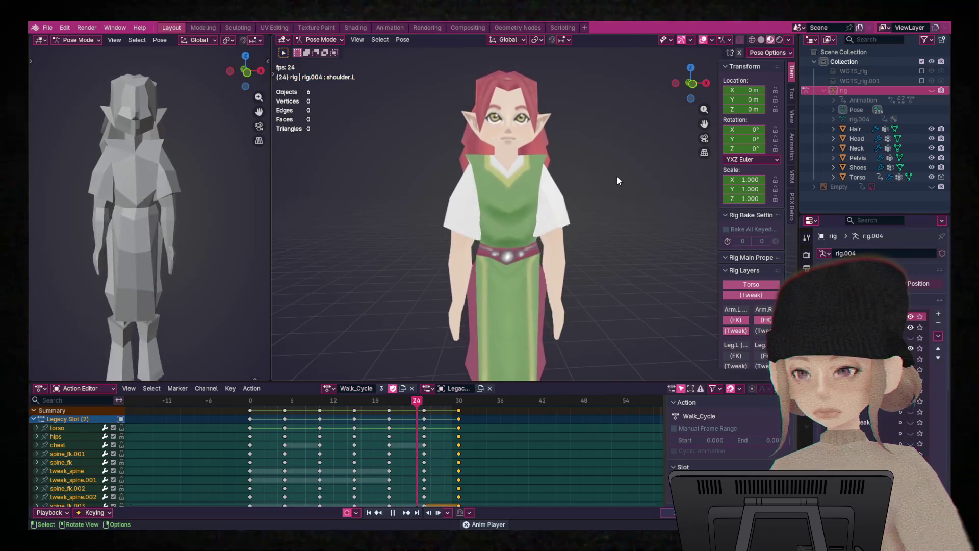
{"action": "mouse_move", "coordinate": [600, 201]}
{"action": "middle_mouse_down"}
{"action": "mouse_move", "coordinate": [596, 209]}
{"action": "mouse_move", "coordinate": [590, 192]}
{"action": "mouse_move", "coordinate": [582, 204]}
{"action": "middle_mouse_up"}
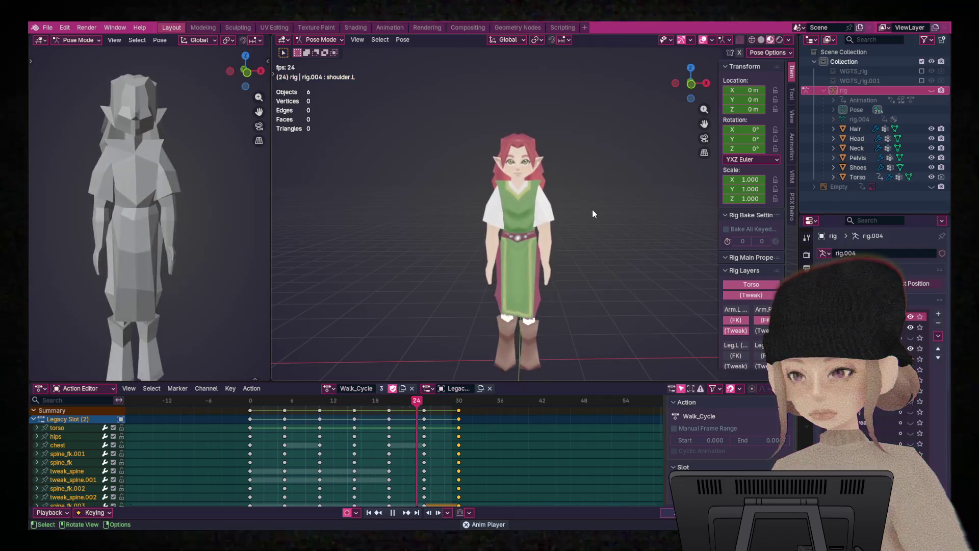
{"action": "scroll", "coordinate": [594, 207], "scroll_direction": "up", "scroll_amount": 3}
{"action": "mouse_move", "coordinate": [594, 208]}
{"action": "middle_mouse_down"}
{"action": "mouse_move", "coordinate": [509, 211]}
{"action": "mouse_move", "coordinate": [595, 208]}
{"action": "middle_mouse_up"}
{"action": "scroll", "coordinate": [595, 208], "scroll_direction": "down", "scroll_amount": 4}
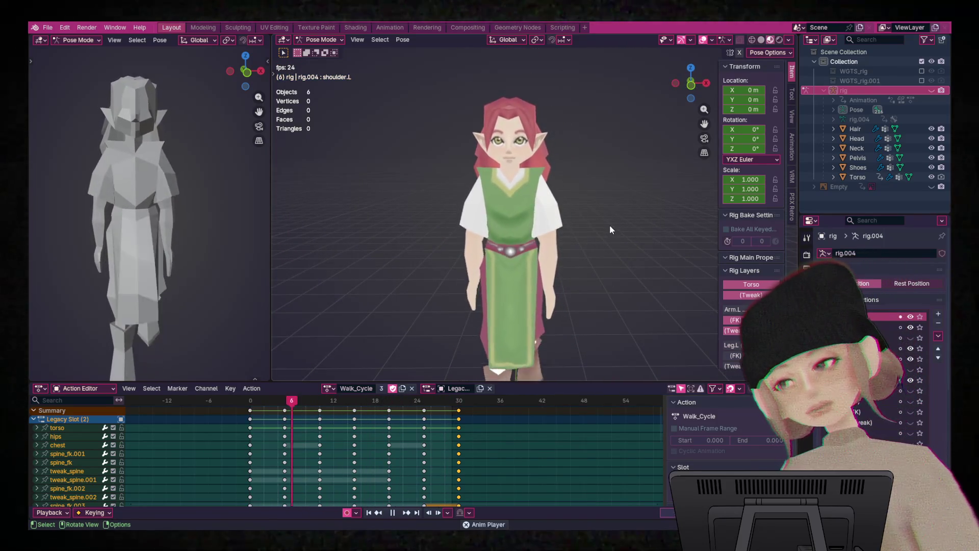
{"action": "scroll", "coordinate": [587, 211], "scroll_direction": "up", "scroll_amount": 2}
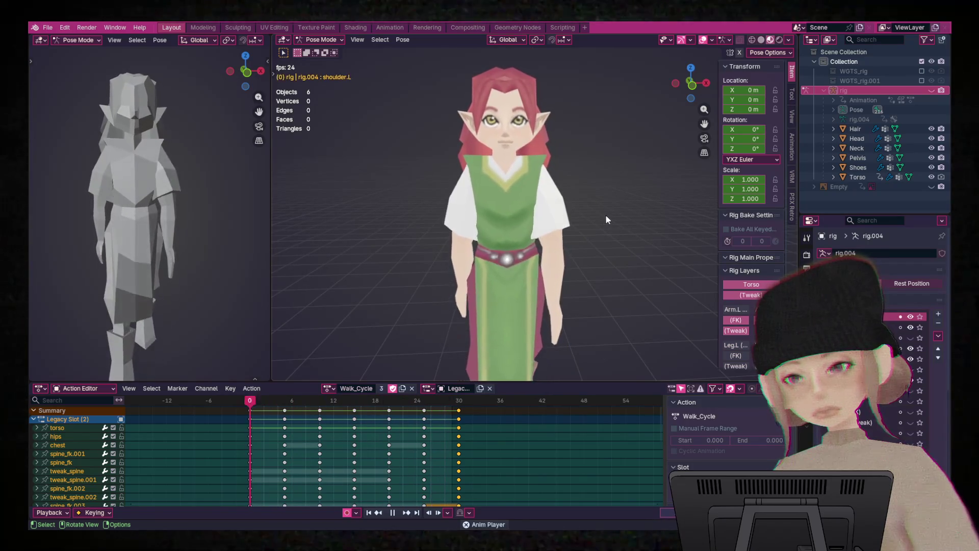
{"action": "scroll", "coordinate": [605, 213], "scroll_direction": "up", "scroll_amount": 2}
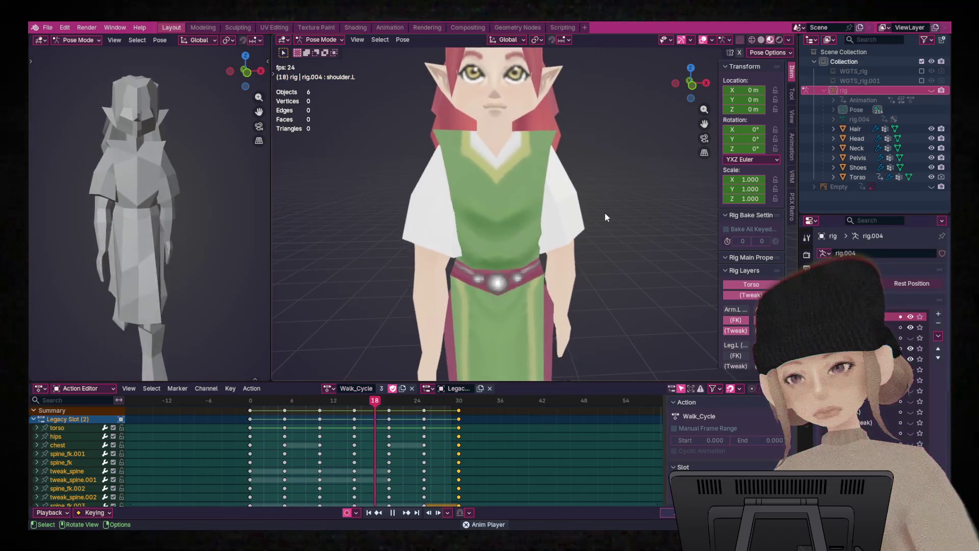
{"action": "left_click", "coordinate": [867, 90]}
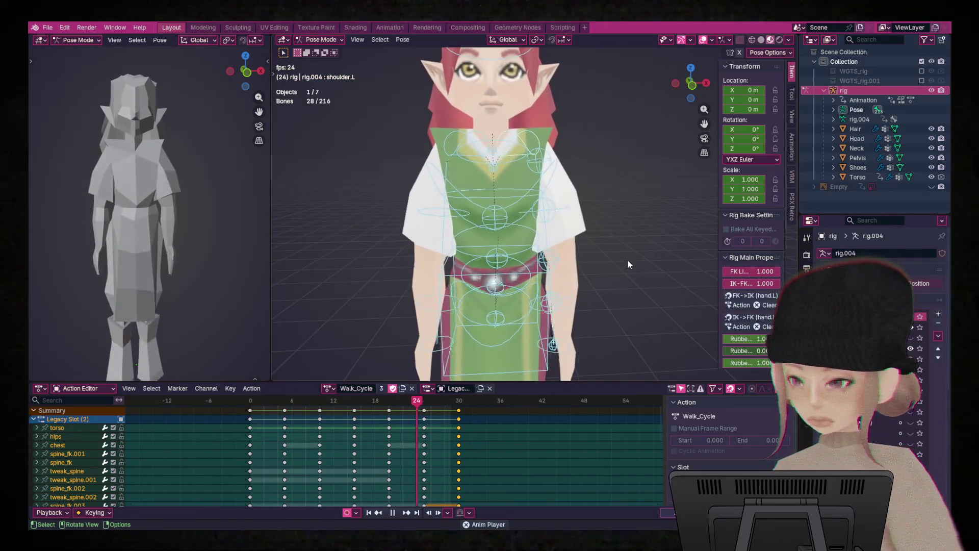
{"action": "key", "text": "space"}
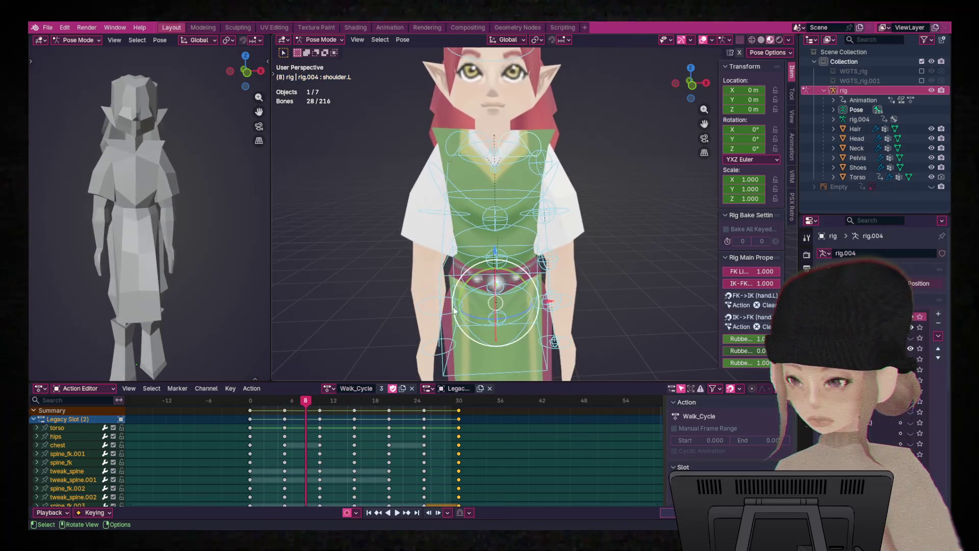
{"action": "mouse_move", "coordinate": [304, 403]}
{"action": "left_mouse_down"}
{"action": "mouse_move", "coordinate": [226, 418]}
{"action": "mouse_move", "coordinate": [472, 424]}
{"action": "mouse_move", "coordinate": [290, 421]}
{"action": "mouse_move", "coordinate": [242, 430]}
{"action": "mouse_move", "coordinate": [285, 426]}
{"action": "left_mouse_up"}
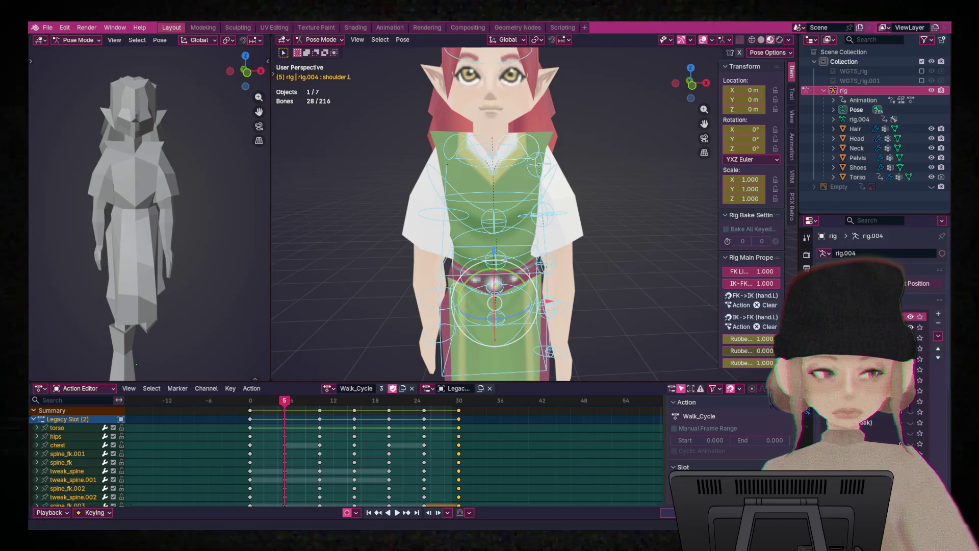
{"action": "middle_click_drag", "start_coordinate": [604, 218], "coordinate": [611, 214], "text": "ctrl"}
{"action": "key", "text": "space"}
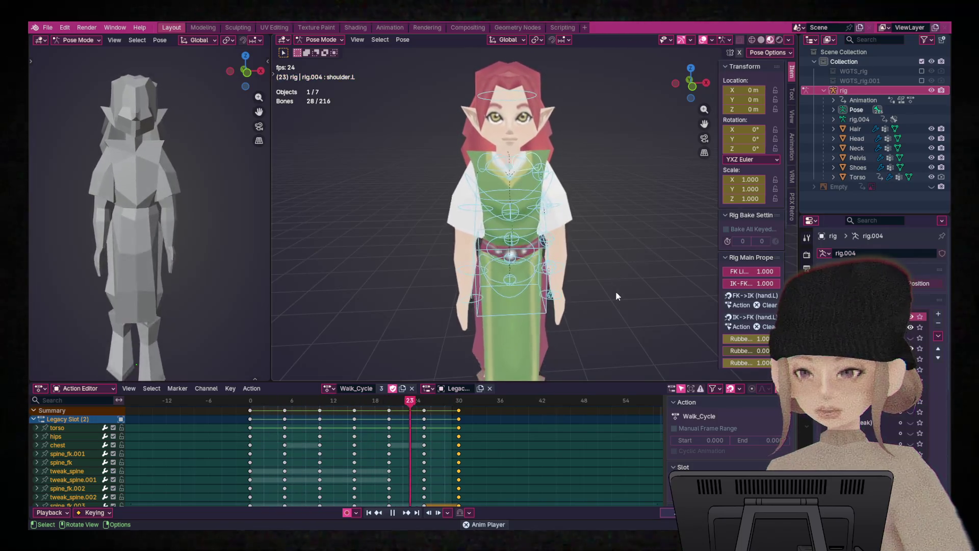
{"action": "scroll", "coordinate": [612, 301], "scroll_direction": "up", "scroll_amount": 3}
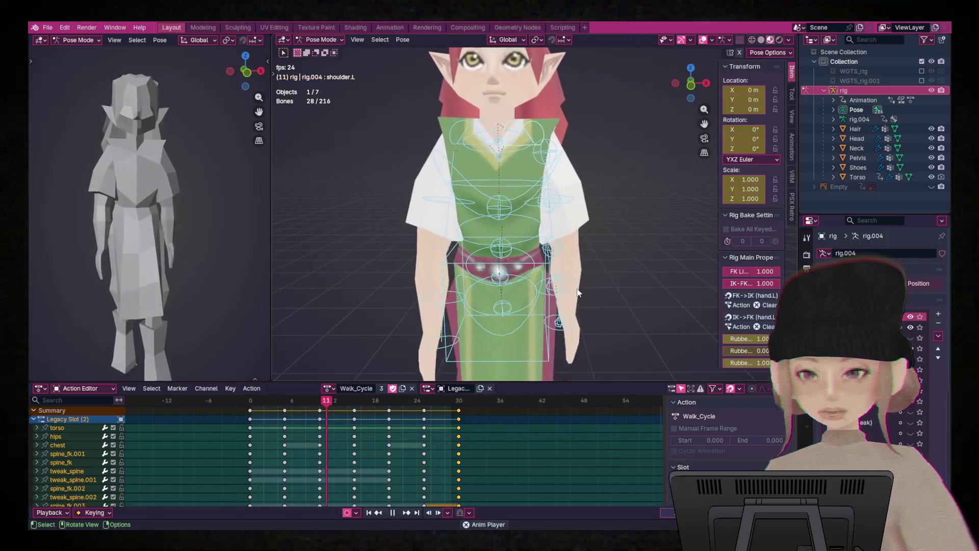
{"action": "mouse_move", "coordinate": [610, 267]}
{"action": "middle_mouse_down"}
{"action": "mouse_move", "coordinate": [557, 273]}
{"action": "mouse_move", "coordinate": [517, 348]}
{"action": "mouse_move", "coordinate": [523, 355]}
{"action": "mouse_move", "coordinate": [571, 325]}
{"action": "mouse_move", "coordinate": [579, 313]}
{"action": "mouse_move", "coordinate": [534, 352]}
{"action": "mouse_move", "coordinate": [485, 356]}
{"action": "middle_mouse_up"}
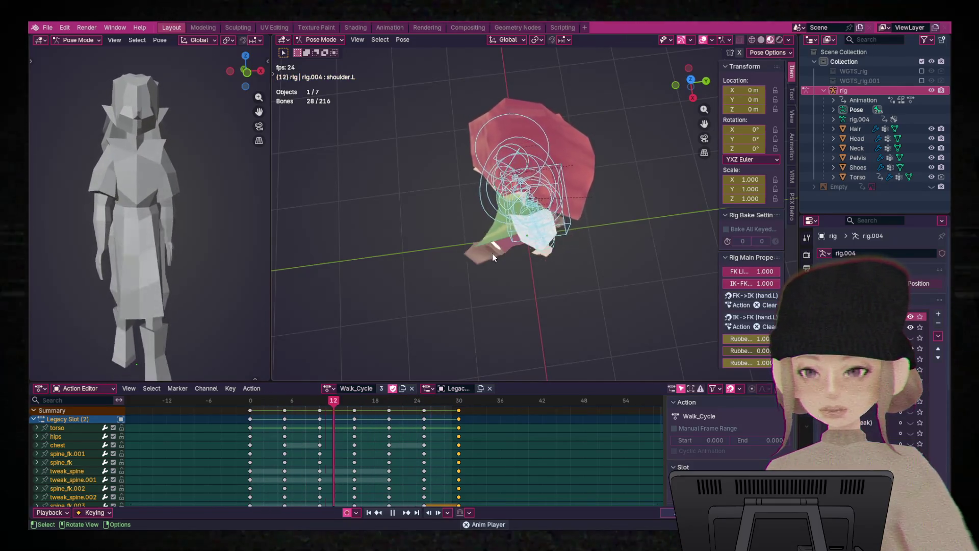
{"action": "mouse_move", "coordinate": [586, 257]}
{"action": "middle_mouse_down"}
{"action": "mouse_move", "coordinate": [495, 229]}
{"action": "mouse_move", "coordinate": [505, 162]}
{"action": "mouse_move", "coordinate": [512, 280]}
{"action": "mouse_move", "coordinate": [497, 216]}
{"action": "mouse_move", "coordinate": [527, 197]}
{"action": "mouse_move", "coordinate": [490, 246]}
{"action": "middle_mouse_up"}
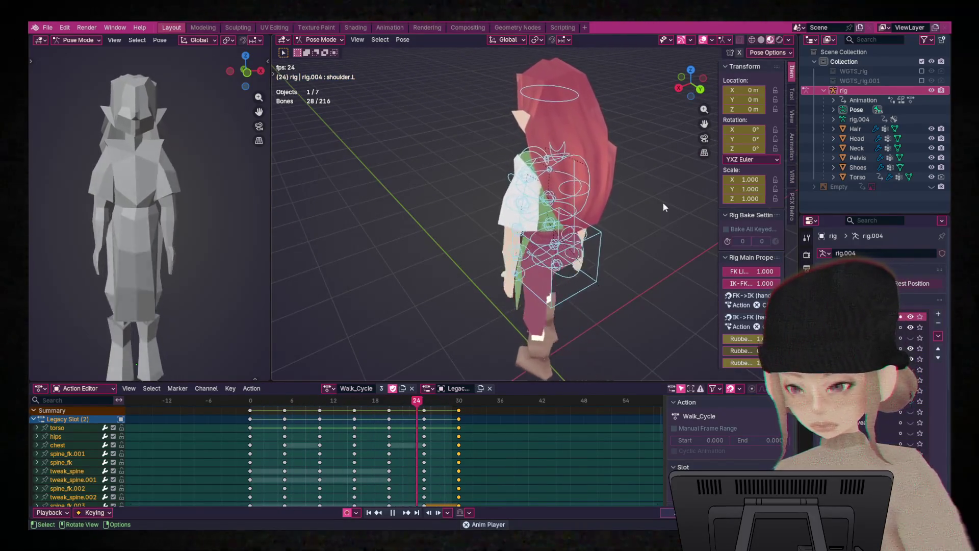
{"action": "key", "text": "space"}
{"action": "mouse_move", "coordinate": [605, 292]}
{"action": "middle_mouse_down", "text": "ctrl"}
{"action": "mouse_move", "coordinate": [458, 223]}
{"action": "mouse_move", "coordinate": [565, 172]}
{"action": "mouse_move", "coordinate": [616, 225]}
{"action": "mouse_move", "coordinate": [690, 219]}
{"action": "middle_mouse_up", "text": "ctrl"}
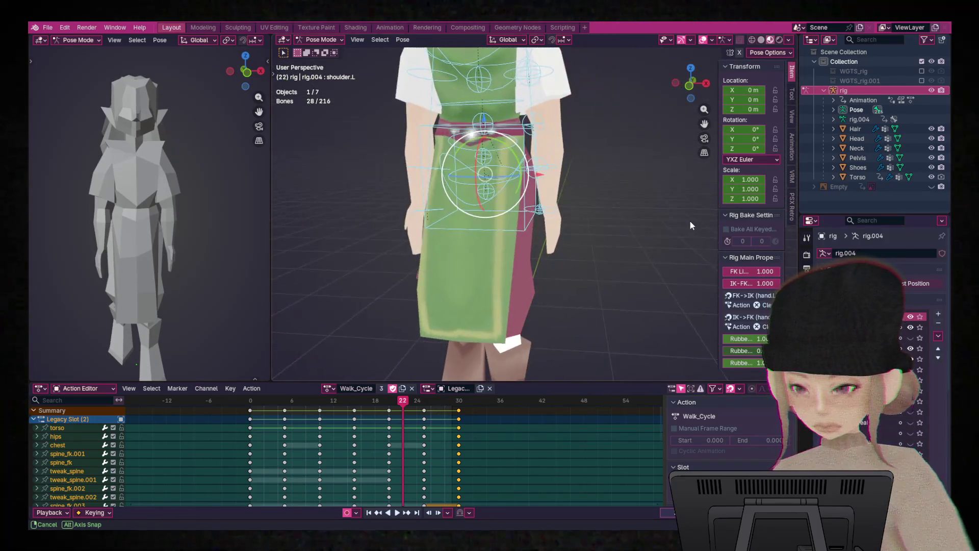
{"action": "mouse_move", "coordinate": [402, 401]}
{"action": "left_mouse_down"}
{"action": "mouse_move", "coordinate": [228, 408]}
{"action": "mouse_move", "coordinate": [462, 426]}
{"action": "mouse_move", "coordinate": [222, 432]}
{"action": "mouse_move", "coordinate": [406, 420]}
{"action": "mouse_move", "coordinate": [334, 417]}
{"action": "mouse_move", "coordinate": [263, 425]}
{"action": "mouse_move", "coordinate": [409, 439]}
{"action": "mouse_move", "coordinate": [320, 441]}
{"action": "mouse_move", "coordinate": [398, 449]}
{"action": "mouse_move", "coordinate": [227, 473]}
{"action": "left_mouse_up"}
{"action": "scroll", "coordinate": [482, 310], "scroll_direction": "up", "scroll_amount": 3}
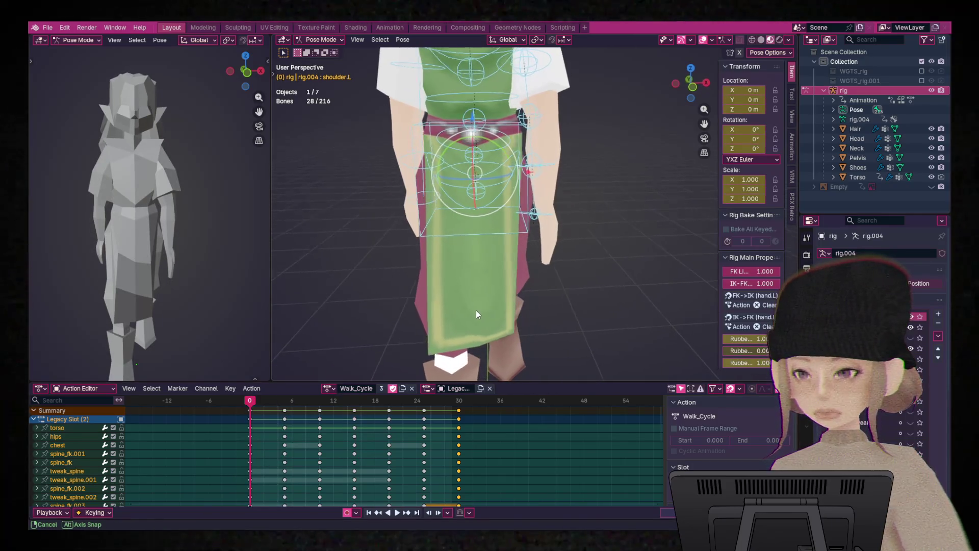
{"action": "left_click_drag", "start_coordinate": [256, 403], "coordinate": [321, 411]}
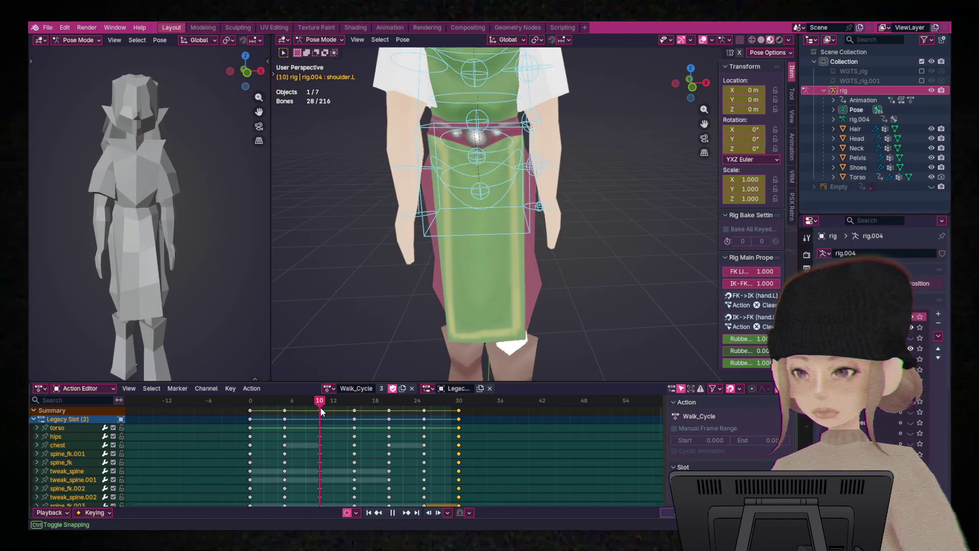
{"action": "left_click", "coordinate": [556, 168]}
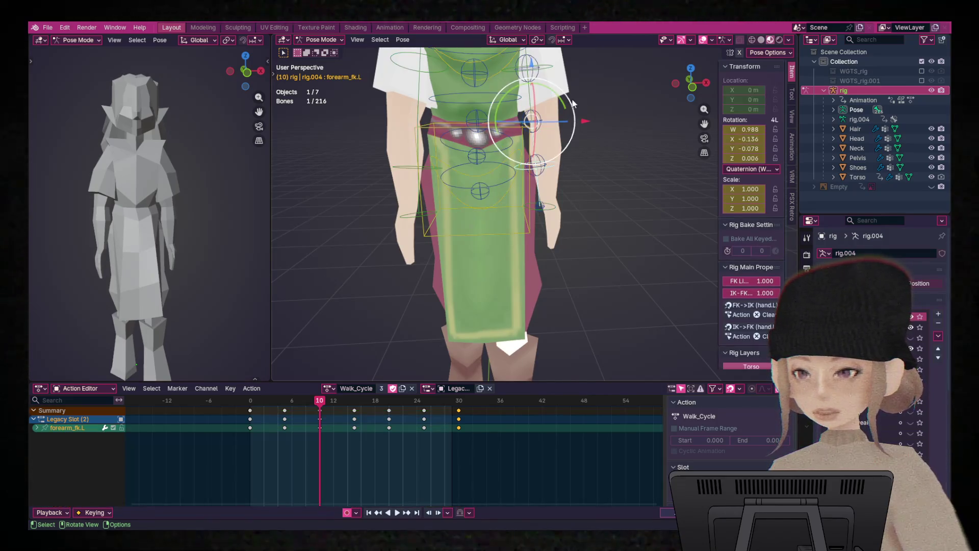
- Confirm the small forearm_fk.L bend and copy the full pose at frame 10
{"action": "left_click", "coordinate": [595, 124]}
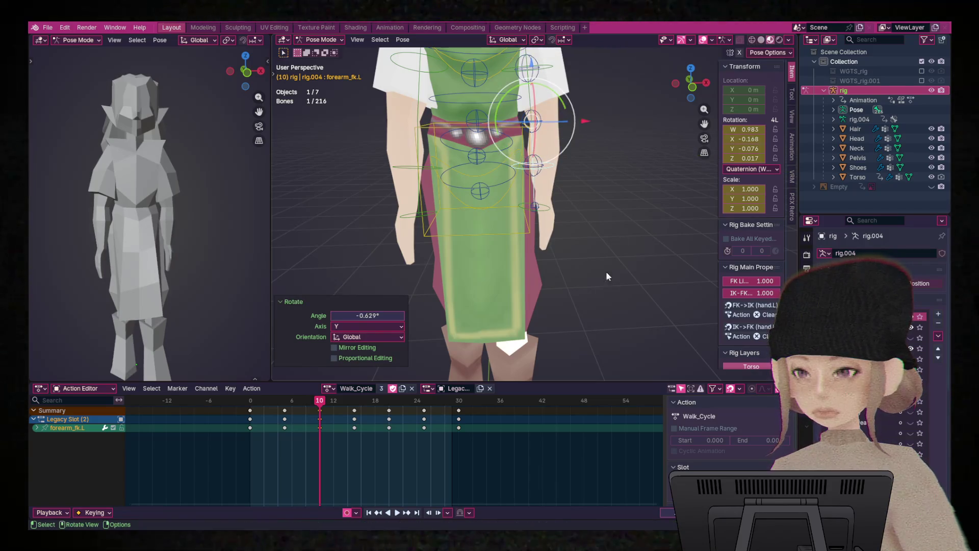
{"action": "key", "text": "a"}
{"action": "right_click", "coordinate": [567, 148]}
{"action": "left_click", "coordinate": [540, 146]}
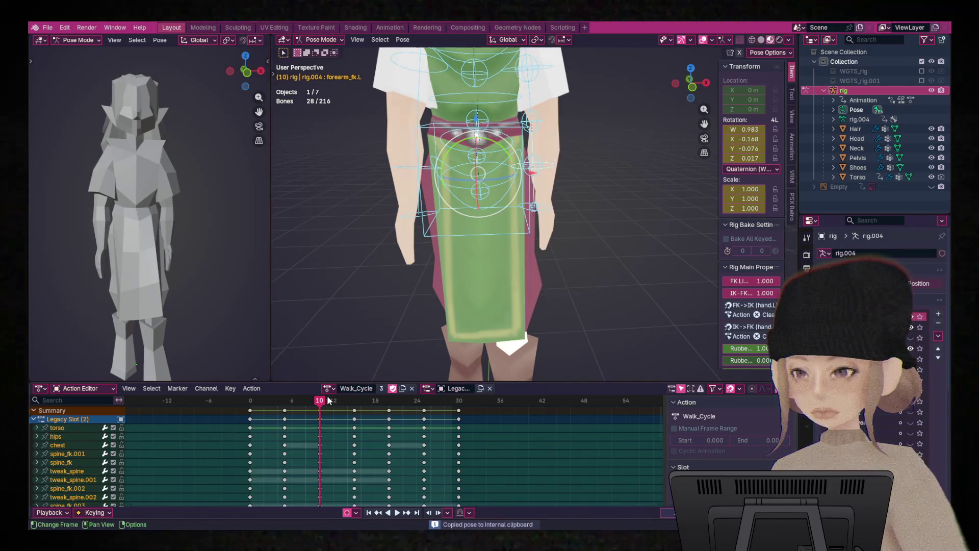
- Paste the pose X-flipped at frame 25, then play and view it from the side
{"action": "left_click_drag", "start_coordinate": [317, 403], "coordinate": [423, 426]}
{"action": "right_click", "coordinate": [479, 141]}
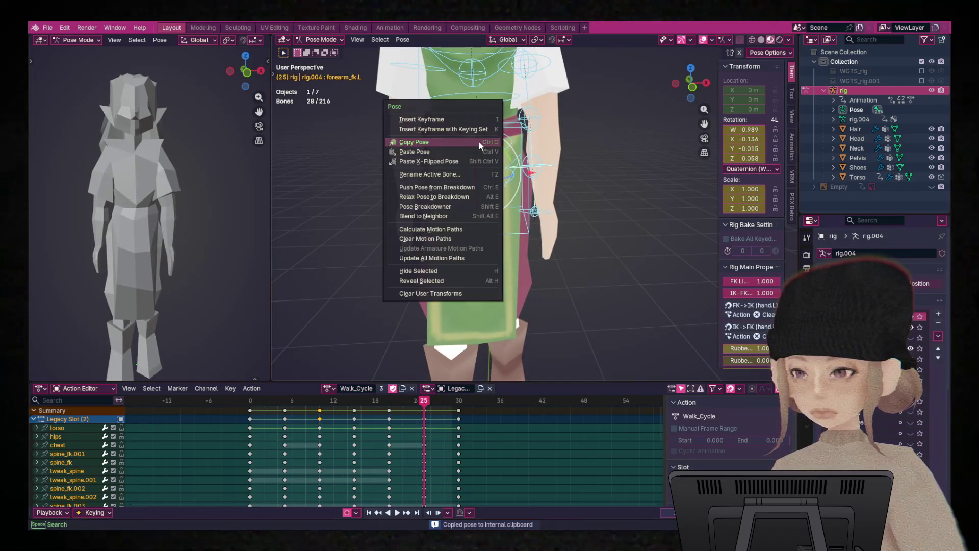
{"action": "left_click", "coordinate": [478, 163]}
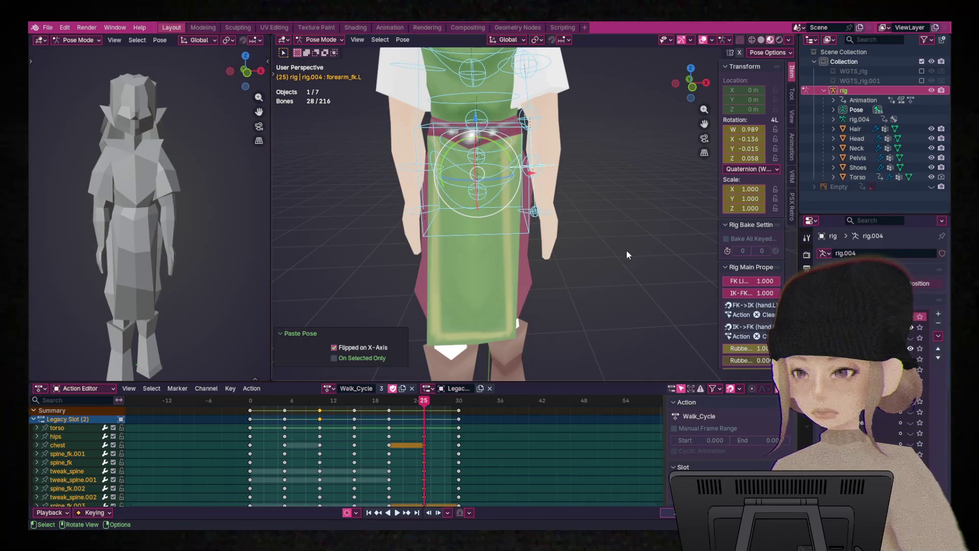
{"action": "key", "text": "space"}
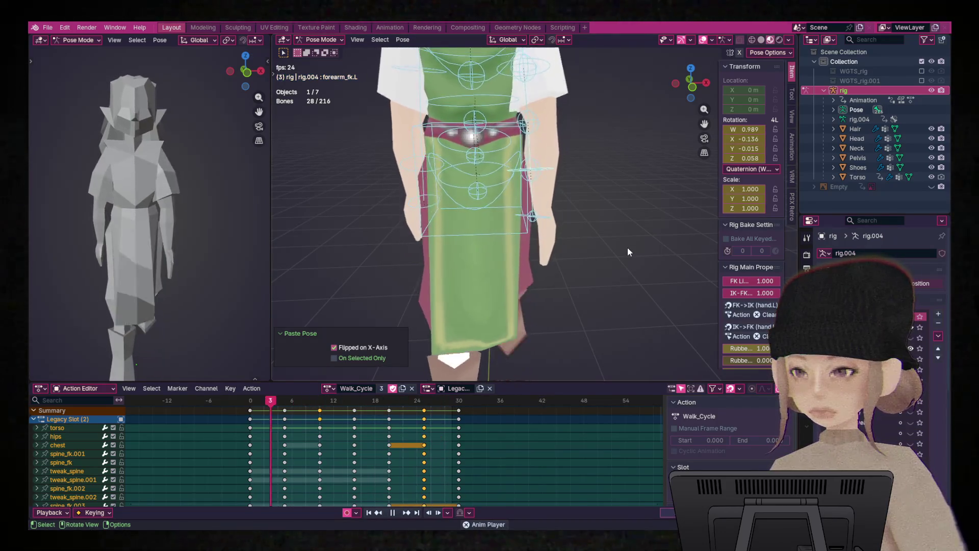
{"action": "mouse_move", "coordinate": [651, 156]}
{"action": "middle_mouse_down"}
{"action": "mouse_move", "coordinate": [532, 175]}
{"action": "mouse_move", "coordinate": [427, 221]}
{"action": "mouse_move", "coordinate": [422, 137]}
{"action": "middle_mouse_up"}
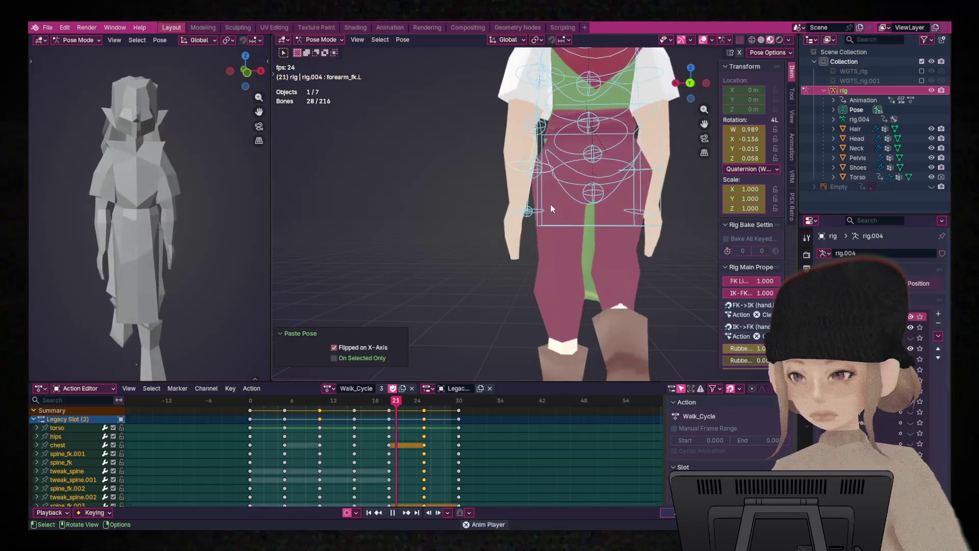
{"action": "mouse_move", "coordinate": [602, 159]}
{"action": "middle_mouse_down"}
{"action": "mouse_move", "coordinate": [613, 215]}
{"action": "mouse_move", "coordinate": [333, 145]}
{"action": "mouse_move", "coordinate": [458, 127]}
{"action": "mouse_move", "coordinate": [272, 171]}
{"action": "mouse_move", "coordinate": [298, 171]}
{"action": "middle_mouse_up"}
{"action": "scroll", "coordinate": [598, 155], "scroll_direction": "down", "scroll_amount": 3}
{"action": "mouse_move", "coordinate": [562, 132]}
{"action": "middle_mouse_down"}
{"action": "mouse_move", "coordinate": [580, 204]}
{"action": "mouse_move", "coordinate": [556, 159]}
{"action": "mouse_move", "coordinate": [605, 215]}
{"action": "mouse_move", "coordinate": [589, 209]}
{"action": "mouse_move", "coordinate": [591, 217]}
{"action": "mouse_move", "coordinate": [583, 194]}
{"action": "middle_mouse_up"}
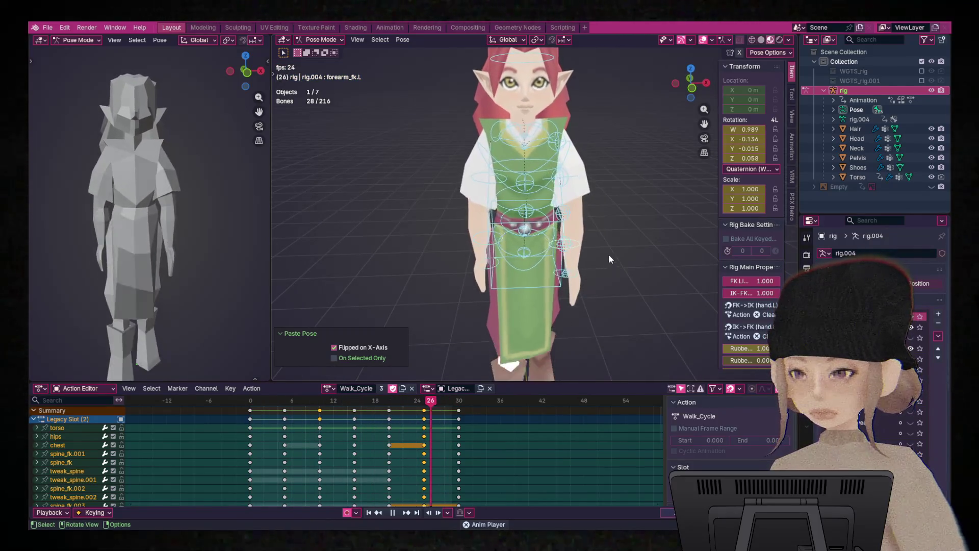
{"action": "scroll", "coordinate": [577, 91], "scroll_direction": "up", "scroll_amount": 1}
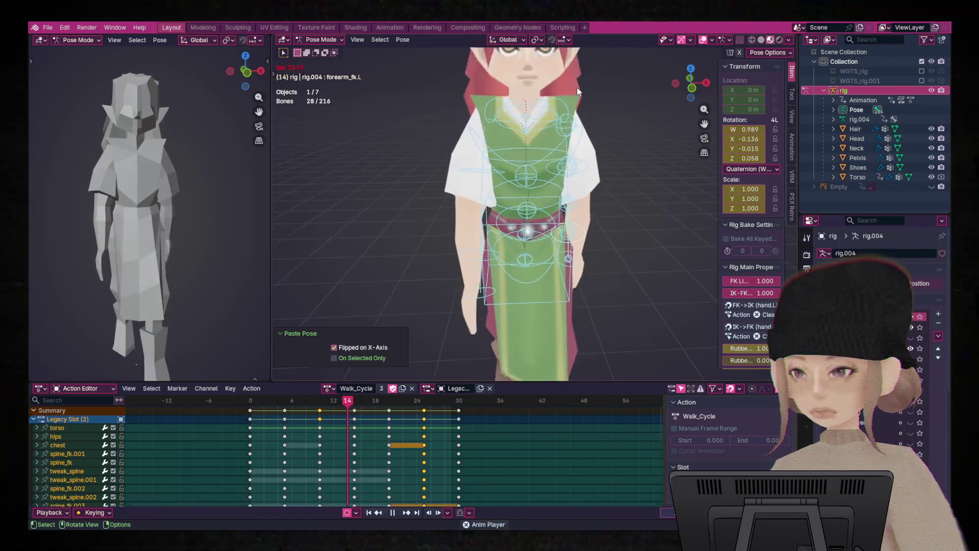
{"action": "scroll", "coordinate": [576, 87], "scroll_direction": "up", "scroll_amount": 3}
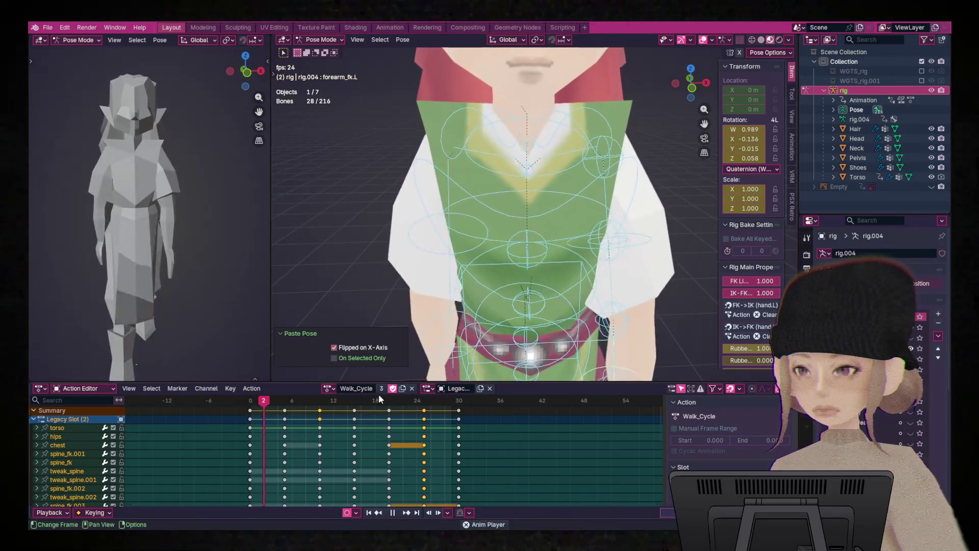
{"action": "mouse_move", "coordinate": [440, 449]}
{"action": "left_mouse_down"}
{"action": "mouse_move", "coordinate": [438, 413]}
{"action": "mouse_move", "coordinate": [296, 421]}
{"action": "mouse_move", "coordinate": [253, 414]}
{"action": "mouse_move", "coordinate": [352, 415]}
{"action": "mouse_move", "coordinate": [231, 423]}
{"action": "left_mouse_up"}
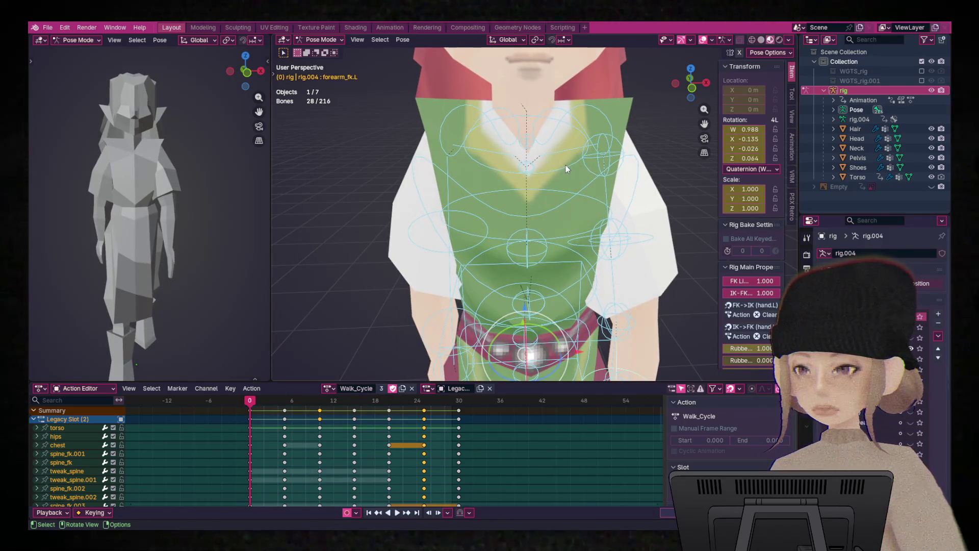
- Turn the neck about 6° around Z and tilt the left shoulder slightly
{"action": "left_click", "coordinate": [566, 164]}
{"action": "left_click_drag", "start_coordinate": [556, 172], "coordinate": [566, 171]}
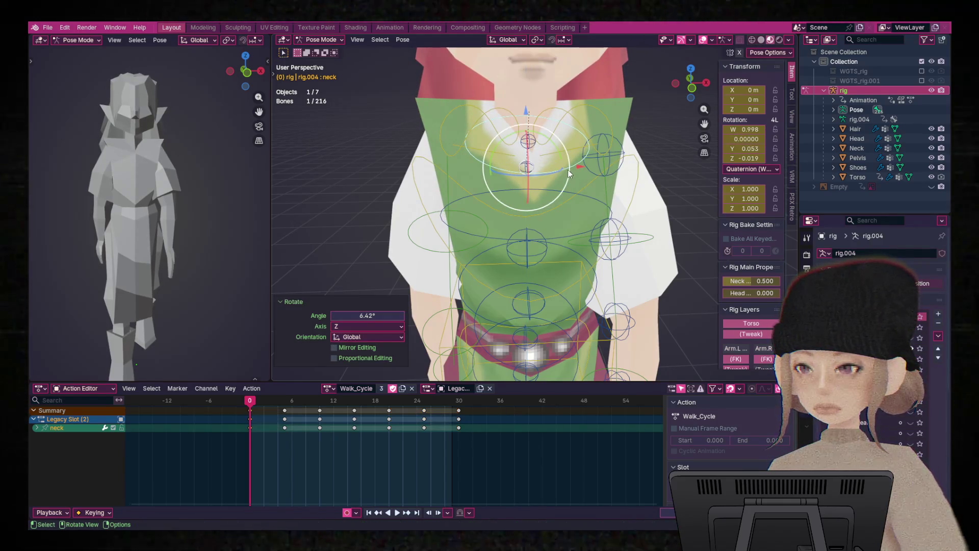
{"action": "left_click", "coordinate": [584, 106]}
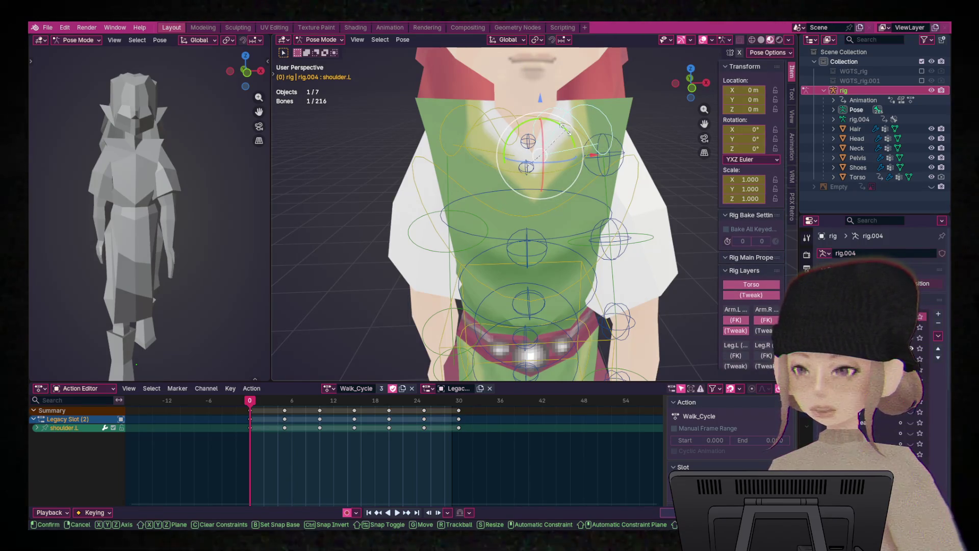
{"action": "left_click_drag", "start_coordinate": [565, 130], "coordinate": [564, 129]}
{"action": "key", "text": "Escape"}
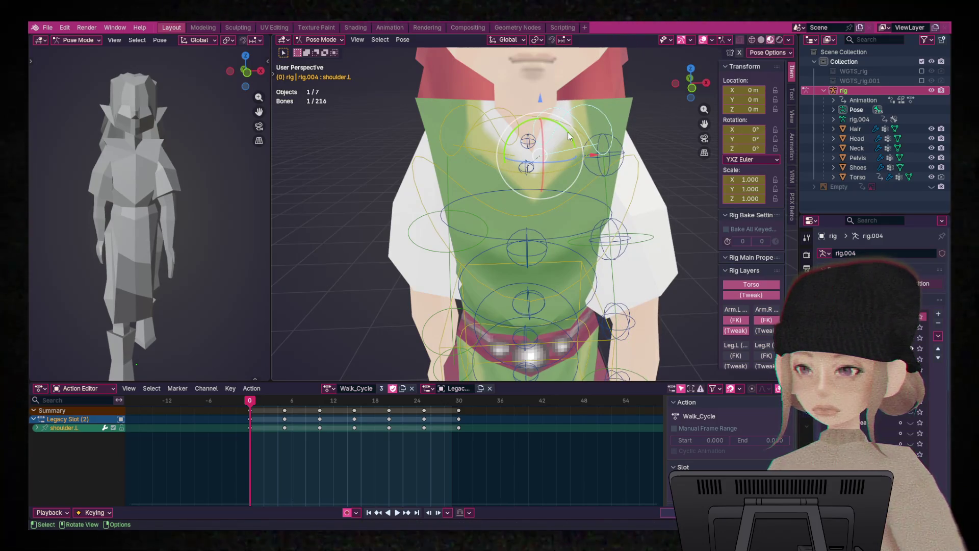
{"action": "left_click_drag", "start_coordinate": [565, 131], "coordinate": [566, 131]}
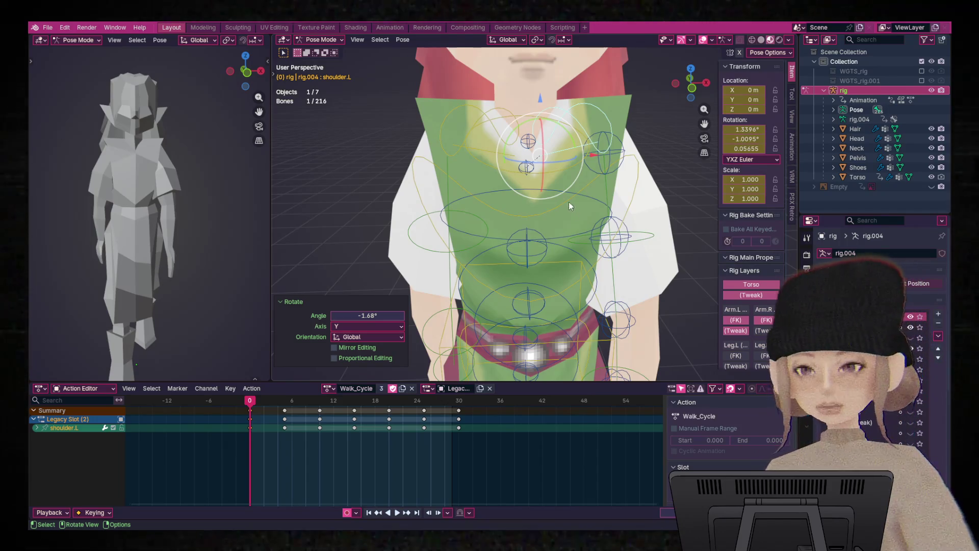
- Copy the full pose and paste it mirrored at frame 15
{"action": "key", "text": "a"}
{"action": "right_click", "coordinate": [491, 161]}
{"action": "left_click", "coordinate": [474, 153]}
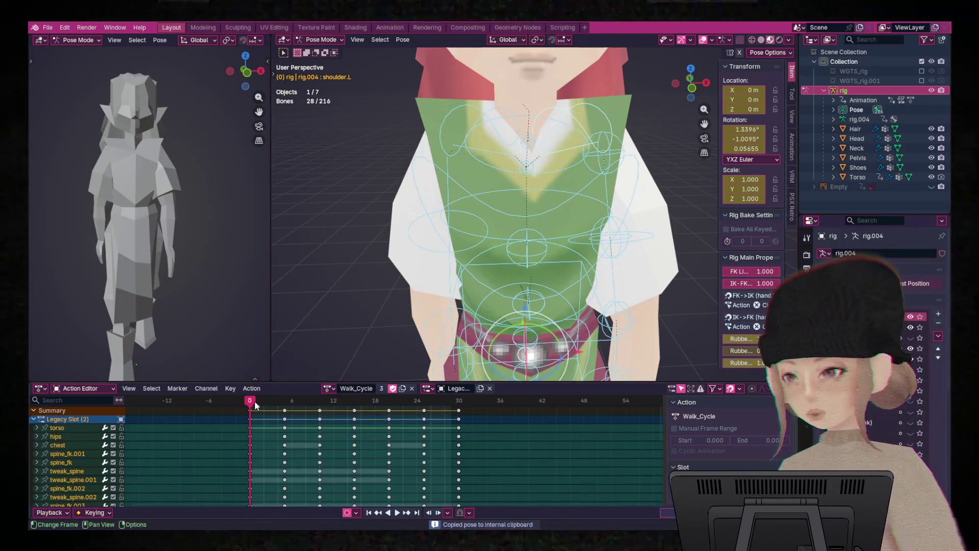
{"action": "left_click_drag", "start_coordinate": [255, 401], "coordinate": [354, 406]}
{"action": "right_click", "coordinate": [510, 228]}
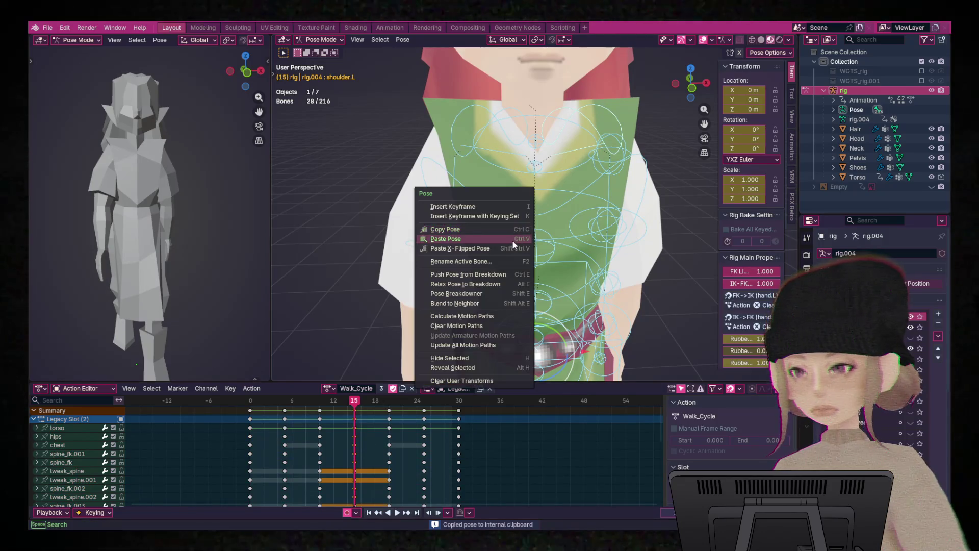
{"action": "left_click", "coordinate": [510, 249]}
- Paste the starting pose at frame 30 to close the loop, then hide the rig
{"action": "left_click_drag", "start_coordinate": [352, 403], "coordinate": [456, 418]}
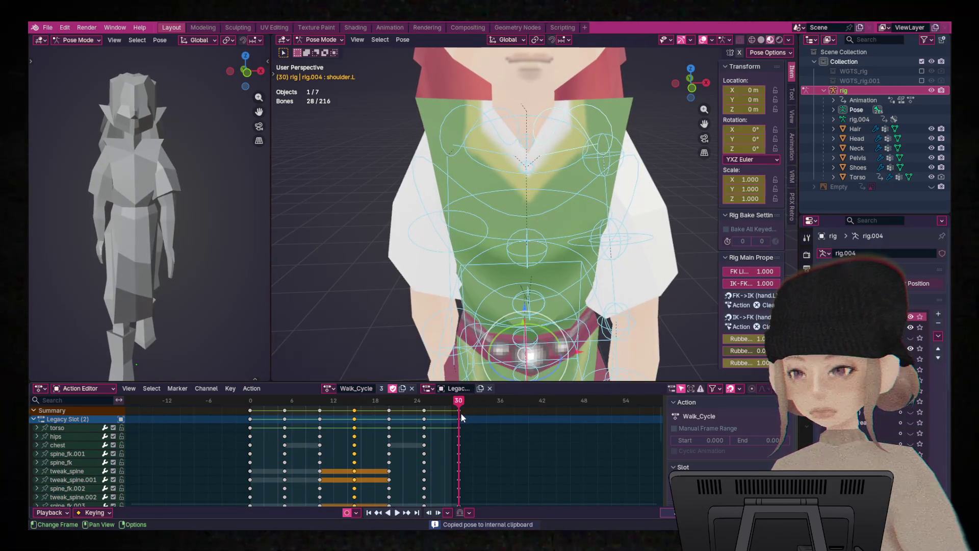
{"action": "right_click", "coordinate": [505, 210]}
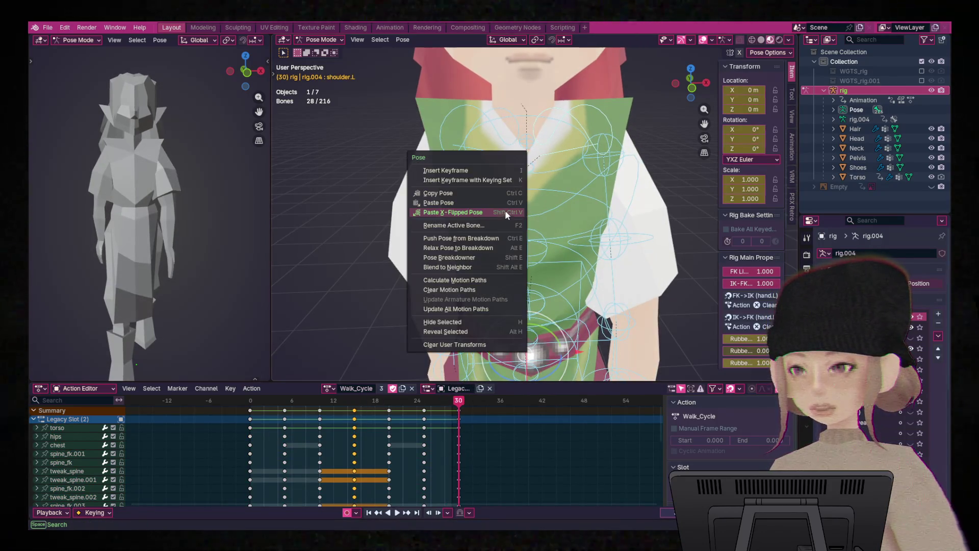
{"action": "left_click", "coordinate": [477, 206]}
{"action": "scroll", "coordinate": [653, 227], "scroll_direction": "down", "scroll_amount": 5}
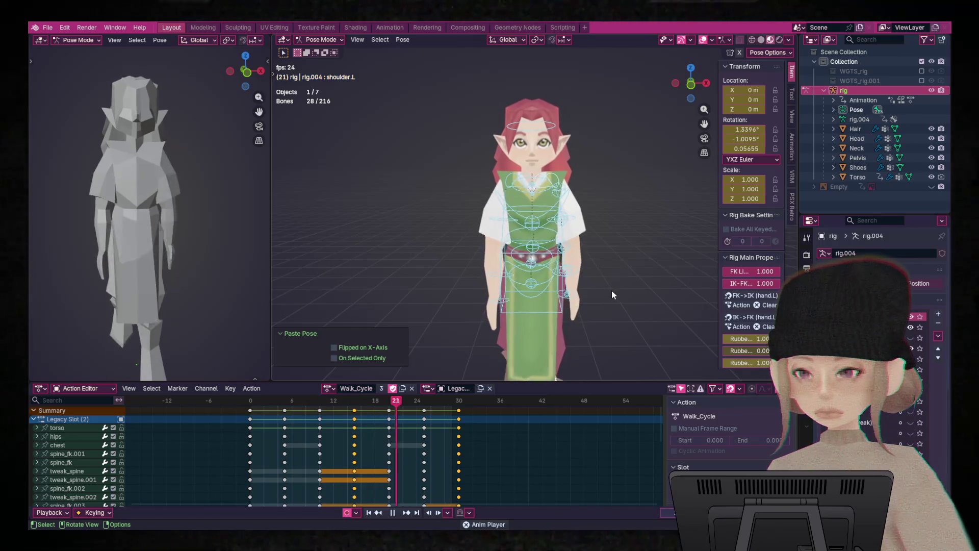
{"action": "left_click", "coordinate": [931, 91]}
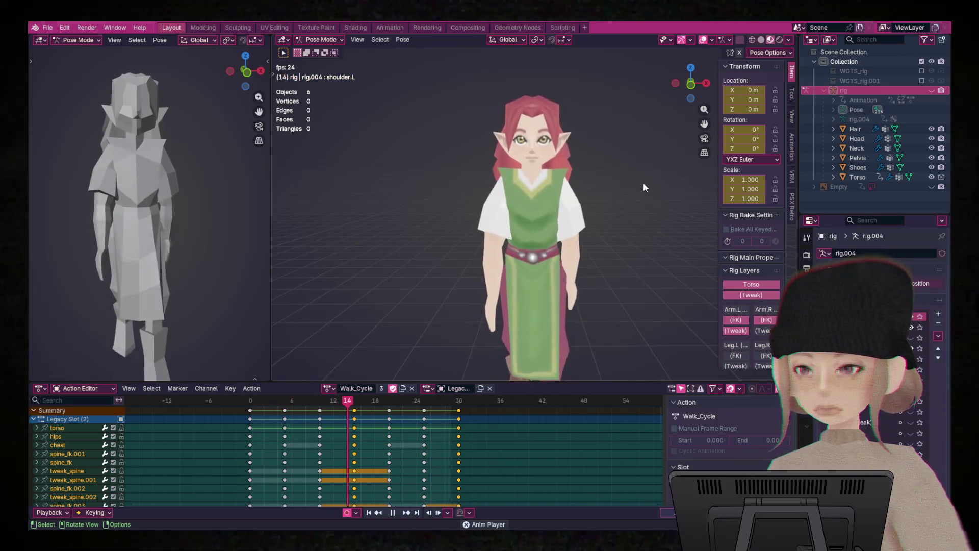
- Watch the walk on the bare mesh, stop at frame 0, and show the rig again
{"action": "scroll", "coordinate": [613, 201], "scroll_direction": "down", "scroll_amount": 4}
{"action": "scroll", "coordinate": [614, 203], "scroll_direction": "up", "scroll_amount": 5}
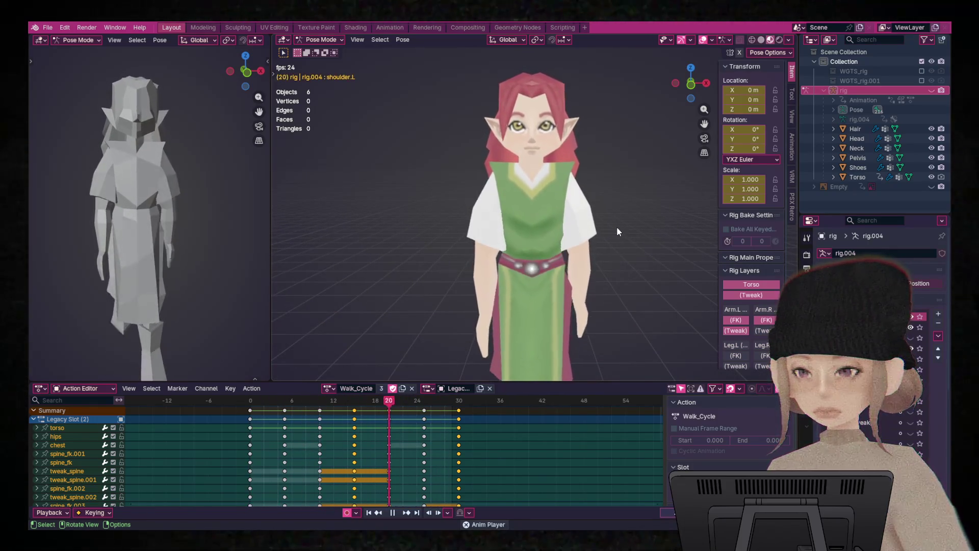
{"action": "key", "text": "Escape"}
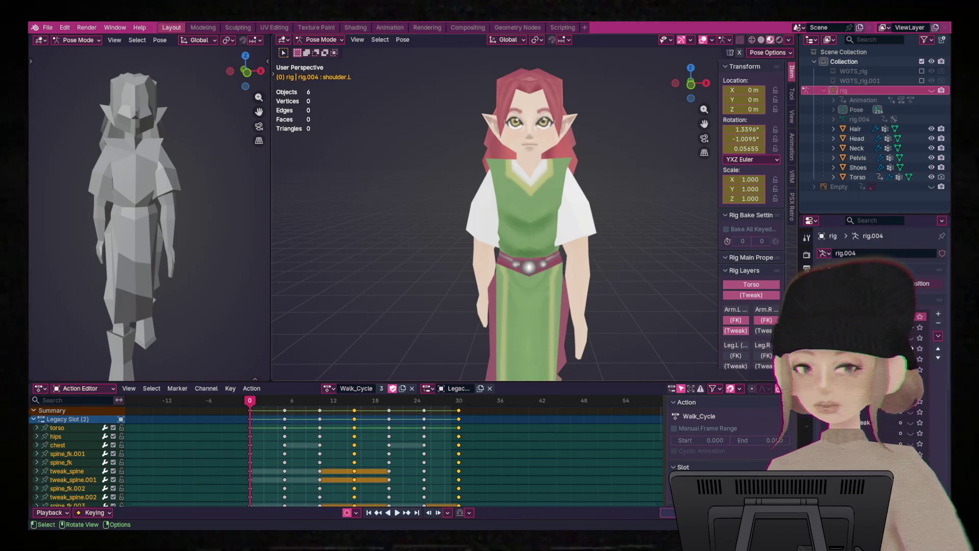
{"action": "left_click", "coordinate": [931, 91]}
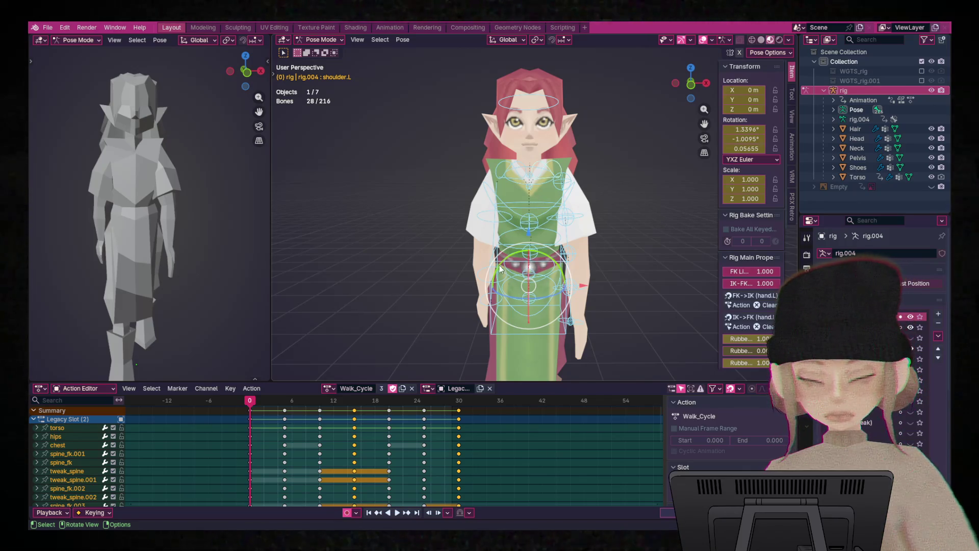
- Return to frame 0 and twist the spine_fk.003 bone slightly
{"action": "left_click", "coordinate": [549, 230]}
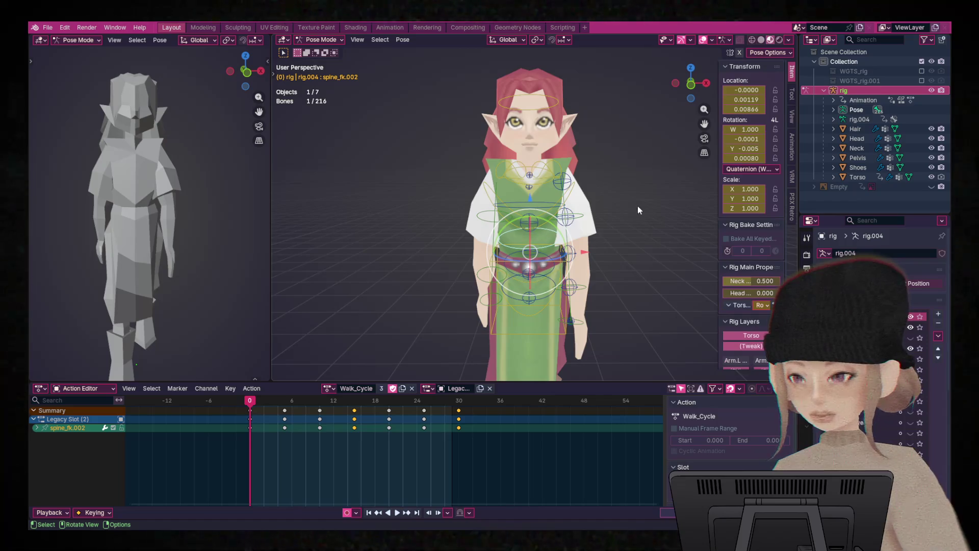
{"action": "key", "text": "space"}
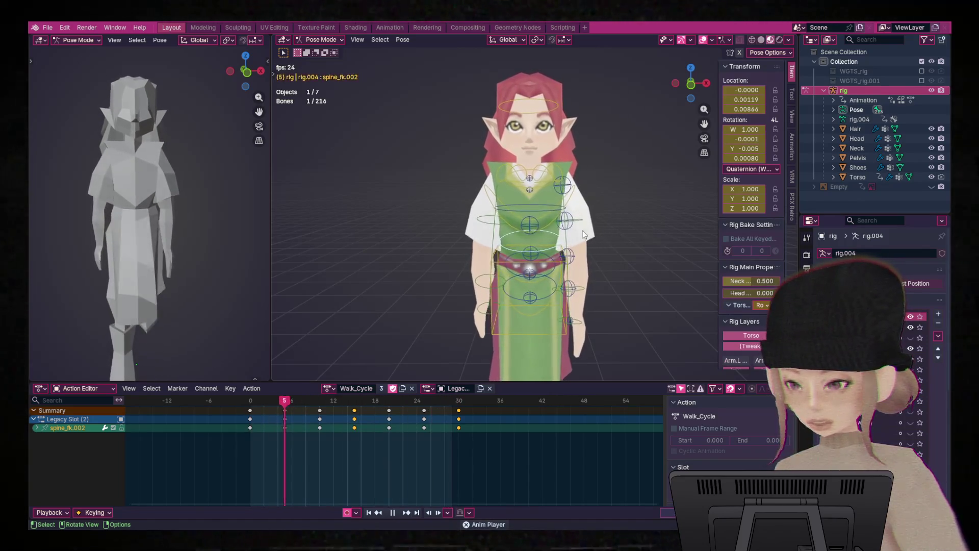
{"action": "left_click_drag", "start_coordinate": [446, 406], "coordinate": [249, 412]}
{"action": "key", "text": "space"}
{"action": "left_click", "coordinate": [560, 209]}
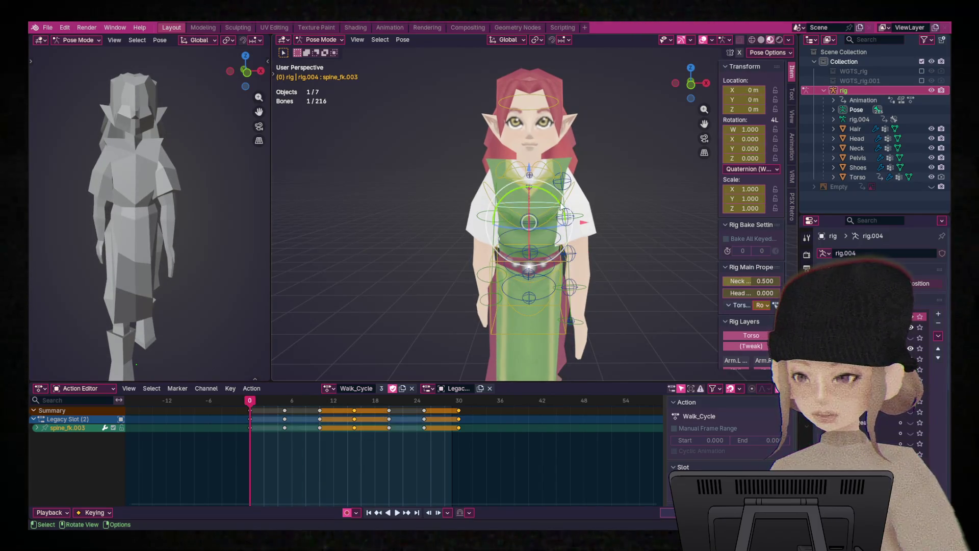
{"action": "left_click_drag", "start_coordinate": [563, 222], "coordinate": [561, 226]}
- Select the chest and tweak_spine.003 bones and give them a small twist
{"action": "left_click", "coordinate": [535, 227]}
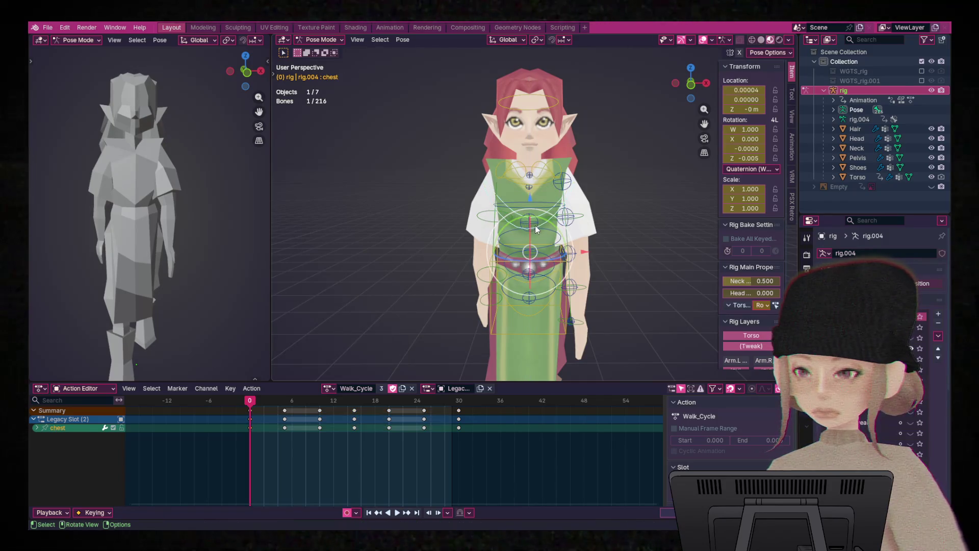
{"action": "left_click", "coordinate": [529, 272], "text": "shift"}
{"action": "left_click", "coordinate": [545, 263], "text": "shift"}
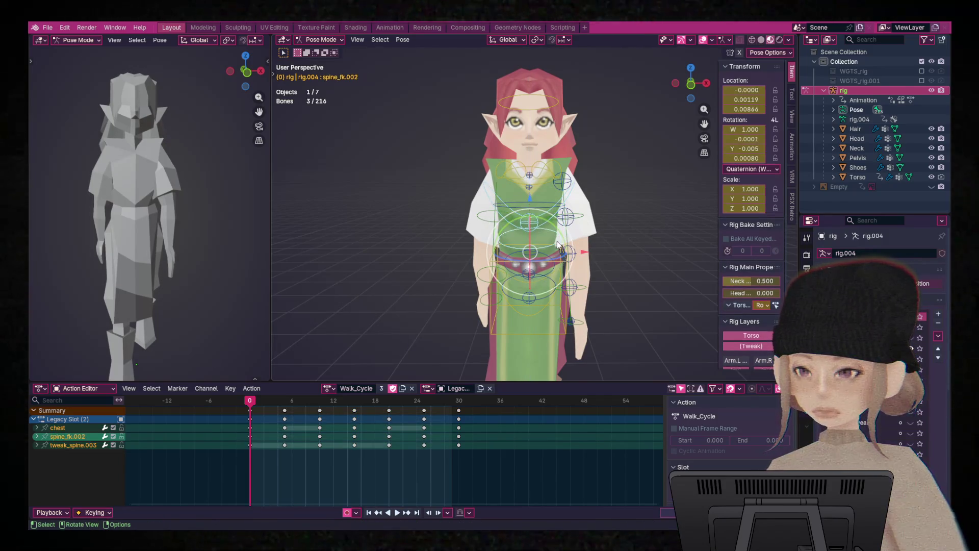
{"action": "key", "text": "r"}
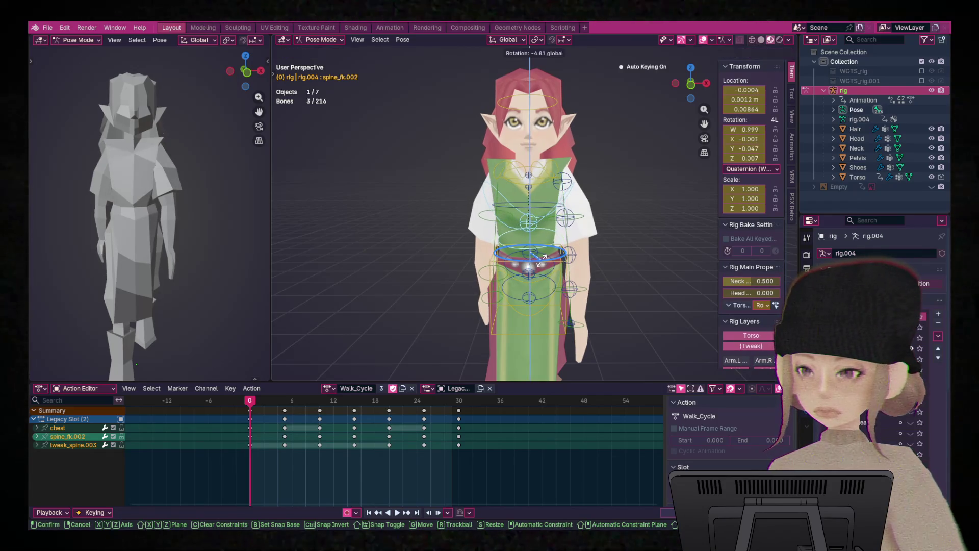
{"action": "key", "text": "Escape"}
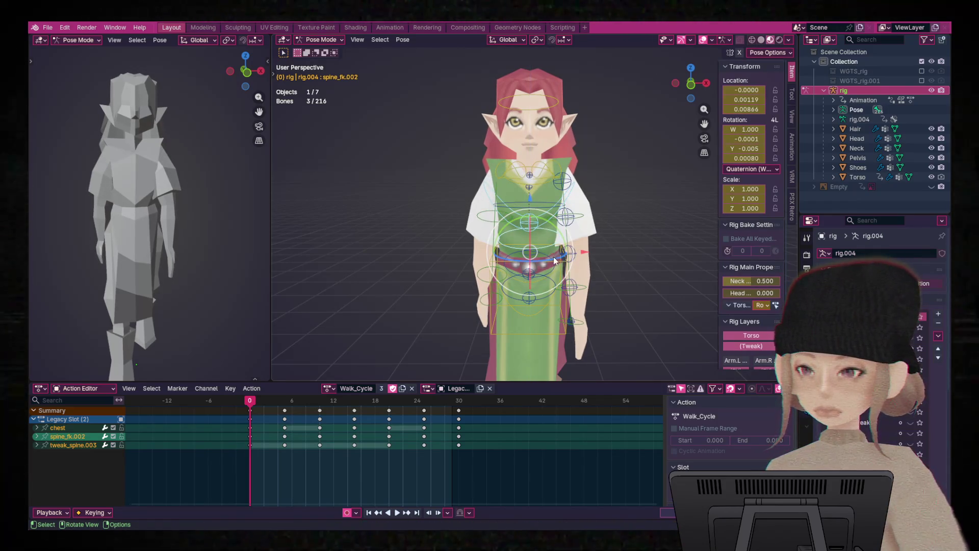
{"action": "left_click", "coordinate": [548, 262], "text": "shift"}
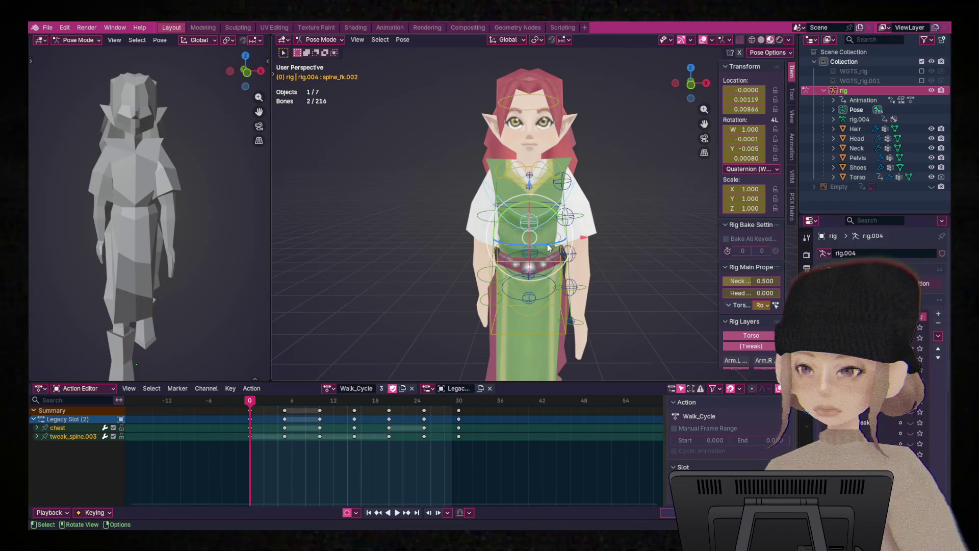
{"action": "key", "text": "r"}
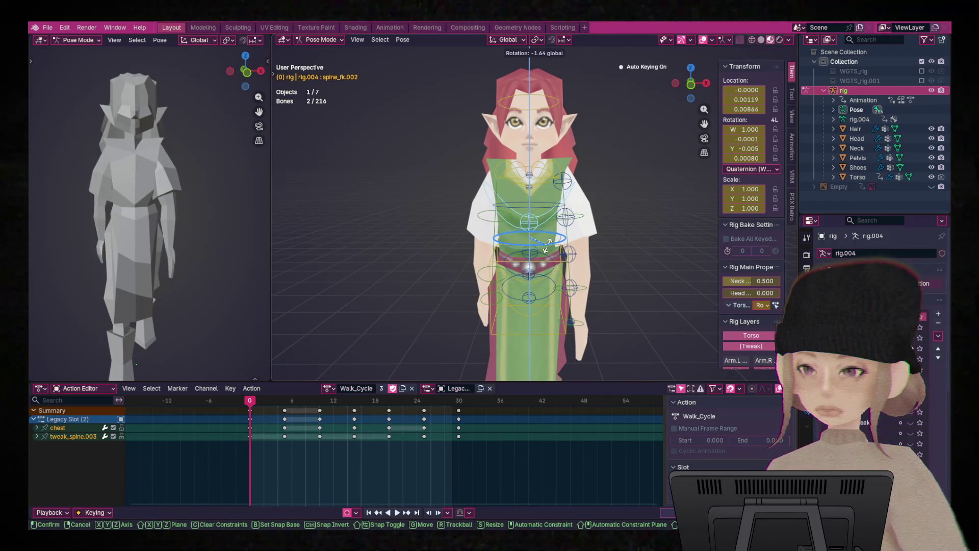
{"action": "left_click", "coordinate": [568, 244]}
- Copy the full pose and paste it mirrored at frame 15
{"action": "key", "text": "a"}
{"action": "right_click", "coordinate": [524, 222]}
{"action": "left_click", "coordinate": [523, 222]}
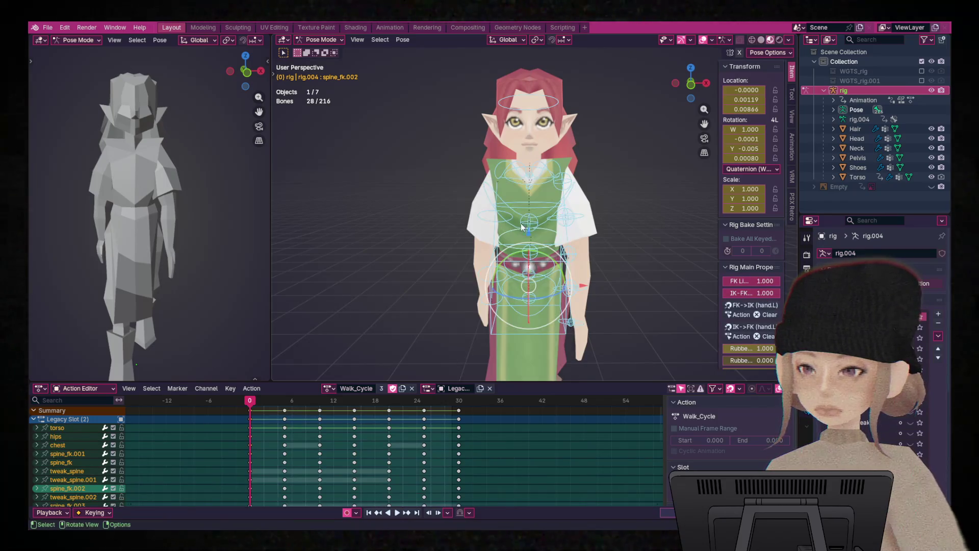
{"action": "left_click_drag", "start_coordinate": [251, 403], "coordinate": [355, 403]}
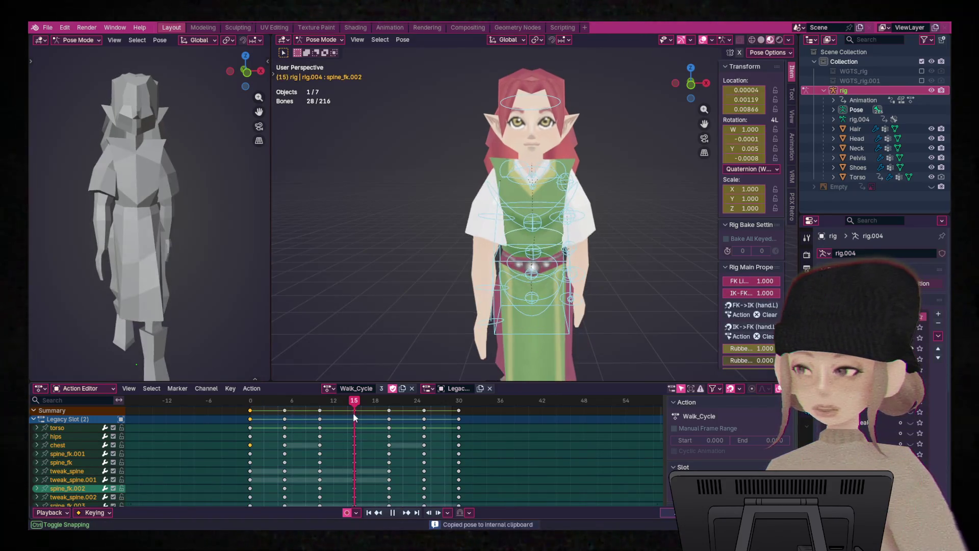
{"action": "right_click", "coordinate": [549, 247]}
{"action": "left_click", "coordinate": [546, 262]}
- Paste the starting pose at frame 30, play the cycle, and hide the rig
{"action": "left_click_drag", "start_coordinate": [357, 401], "coordinate": [458, 412]}
{"action": "right_click", "coordinate": [525, 262]}
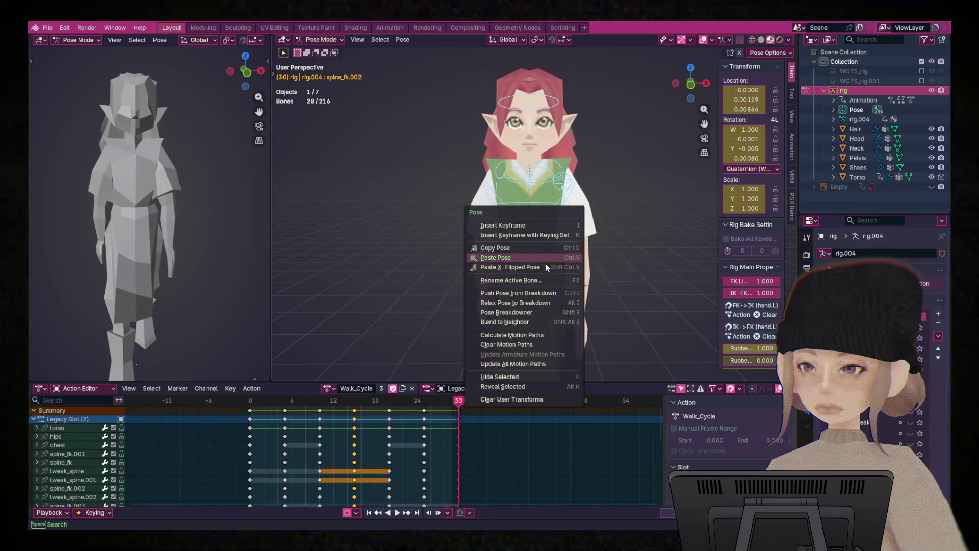
{"action": "left_click", "coordinate": [674, 256]}
{"action": "key", "text": "space"}
{"action": "left_click", "coordinate": [932, 90]}
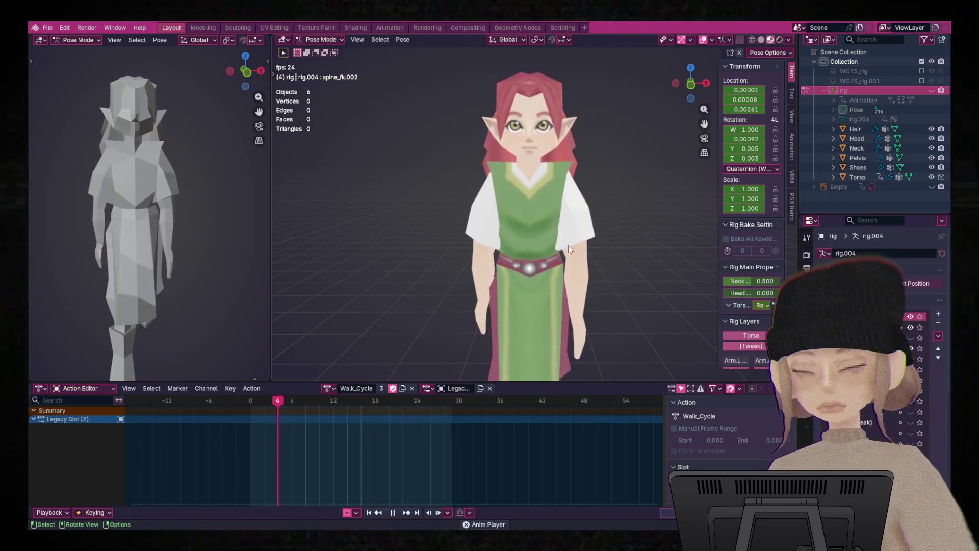
- Replay the walk cycle, then return to frame 0 with the rig visible again
{"action": "key", "text": "Escape"}
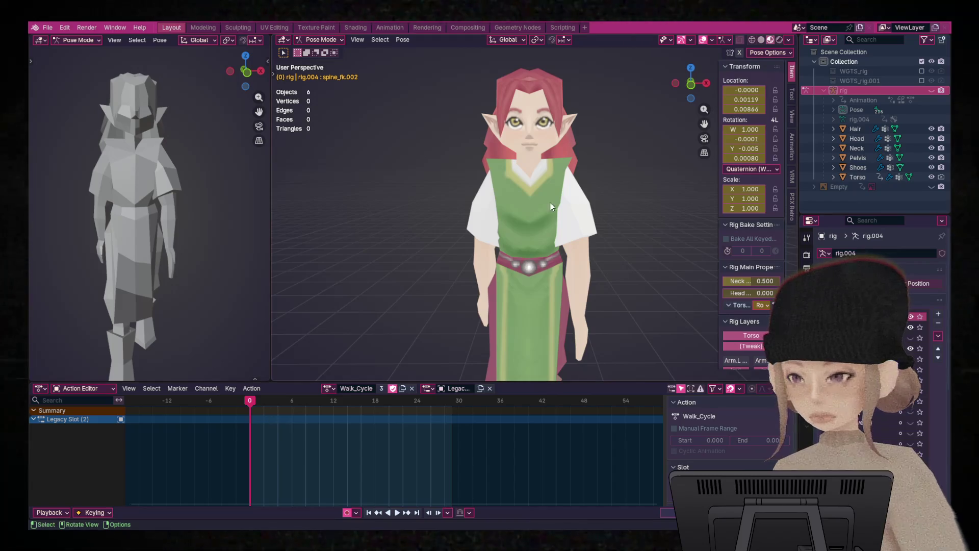
{"action": "key", "text": "space"}
{"action": "scroll", "coordinate": [556, 245], "scroll_direction": "up", "scroll_amount": 5}
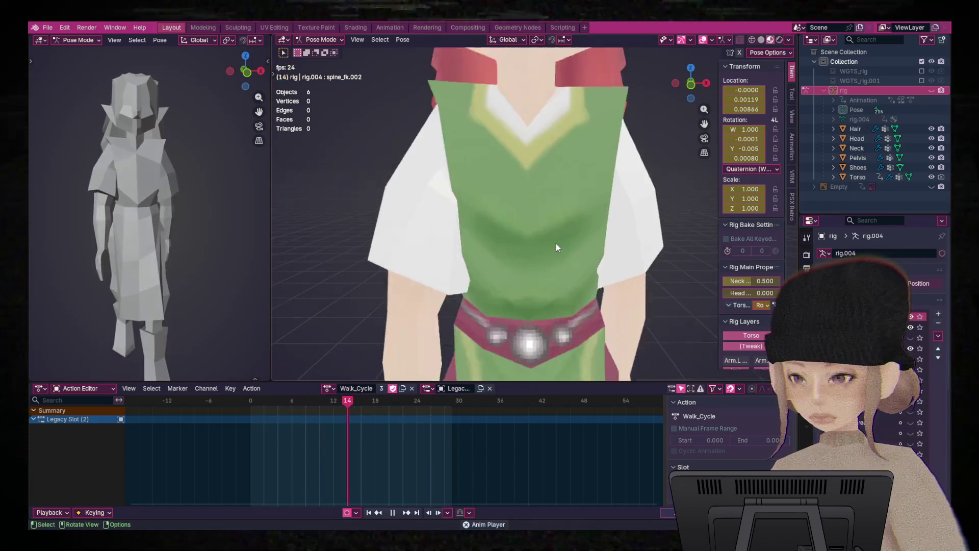
{"action": "scroll", "coordinate": [558, 256], "scroll_direction": "down", "scroll_amount": 5}
{"action": "key", "text": "space"}
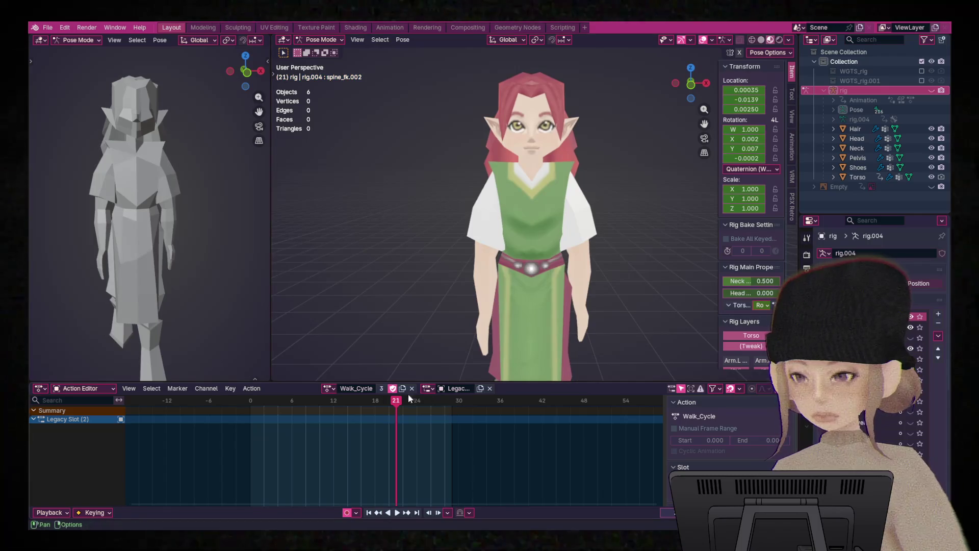
{"action": "key", "text": "shift+Left"}
{"action": "left_click", "coordinate": [931, 90]}
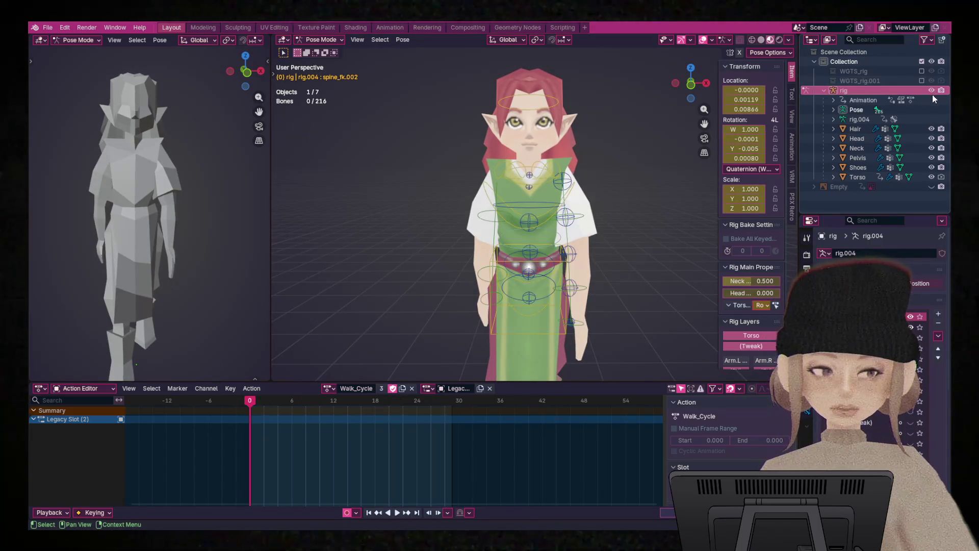
- Twist tweak_spine.002 around Z by 7.38° at frame 0
{"action": "left_click", "coordinate": [551, 251]}
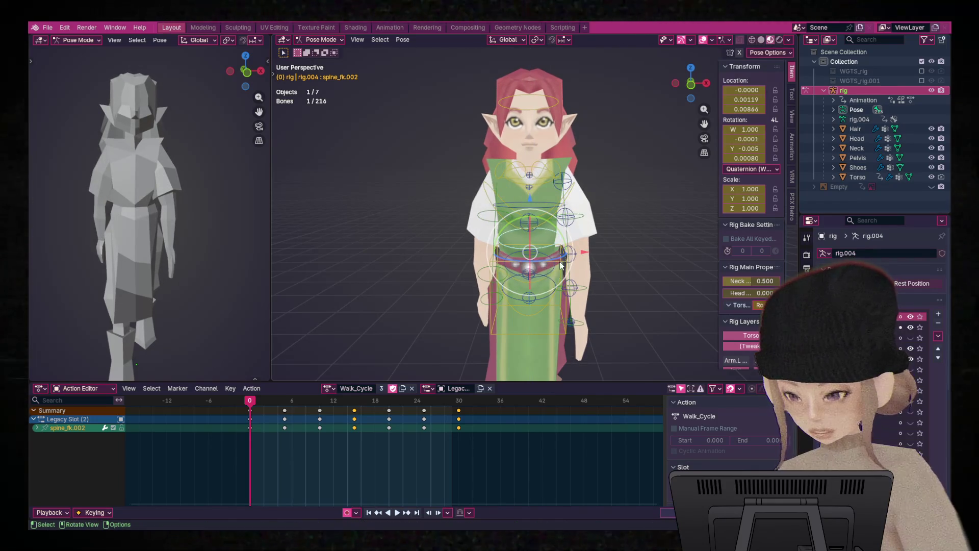
{"action": "left_click", "coordinate": [549, 259]}
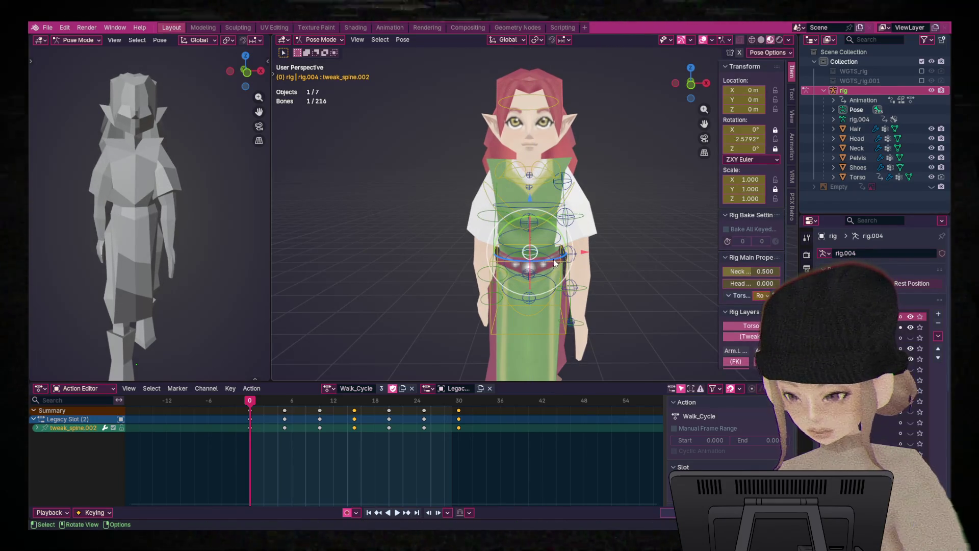
{"action": "key", "text": "r"}
{"action": "key", "text": "z"}
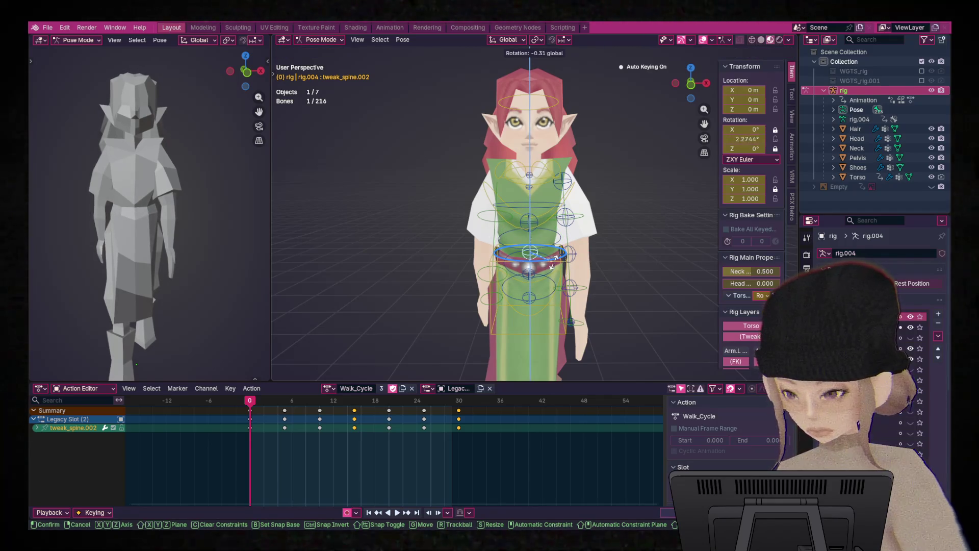
{"action": "key", "text": "Escape"}
{"action": "scroll", "coordinate": [596, 259], "scroll_direction": "down", "scroll_amount": 2}
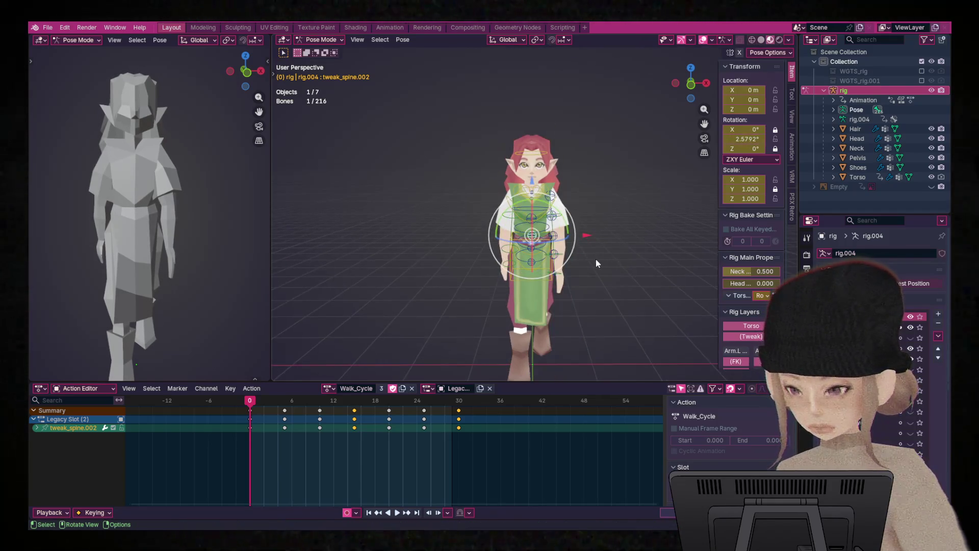
{"action": "scroll", "coordinate": [557, 265], "scroll_direction": "up", "scroll_amount": 3}
{"action": "key", "text": "r"}
{"action": "key", "text": "z"}
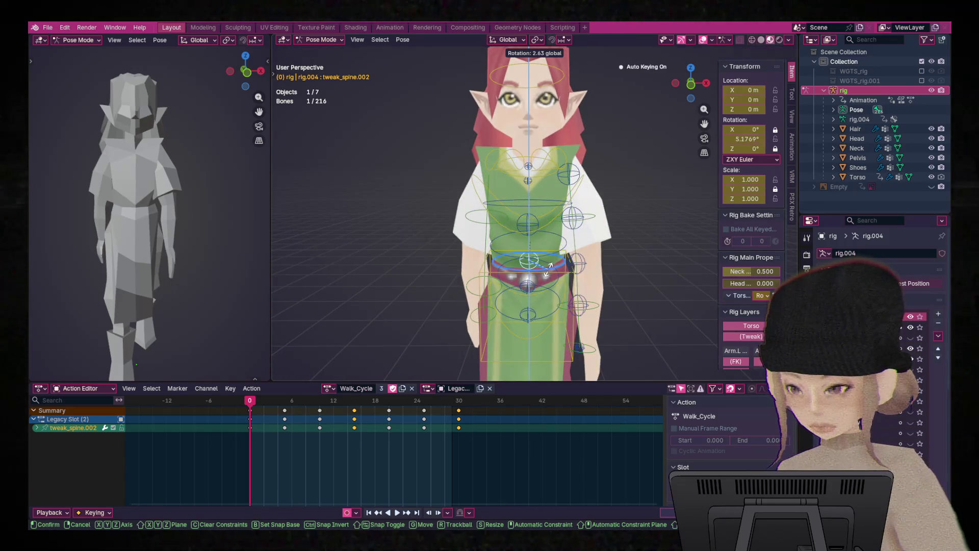
{"action": "left_click", "coordinate": [561, 226]}
- Copy the full pose and key its X-flipped mirror (-7.38°) at frame 15
{"action": "key", "text": "a"}
{"action": "right_click", "coordinate": [561, 226]}
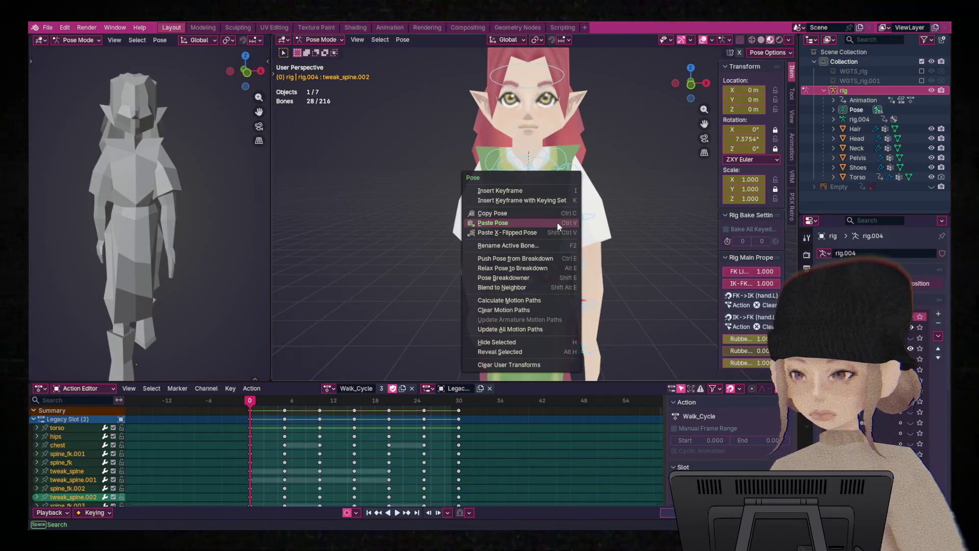
{"action": "left_click", "coordinate": [520, 212]}
{"action": "key", "text": "space"}
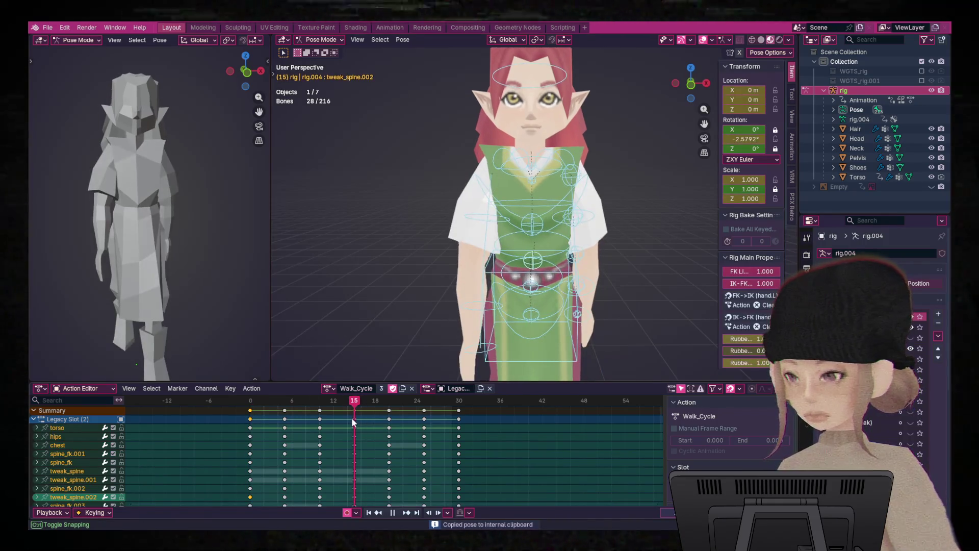
{"action": "key", "text": "space"}
{"action": "right_click", "coordinate": [531, 263]}
{"action": "left_click", "coordinate": [507, 293]}
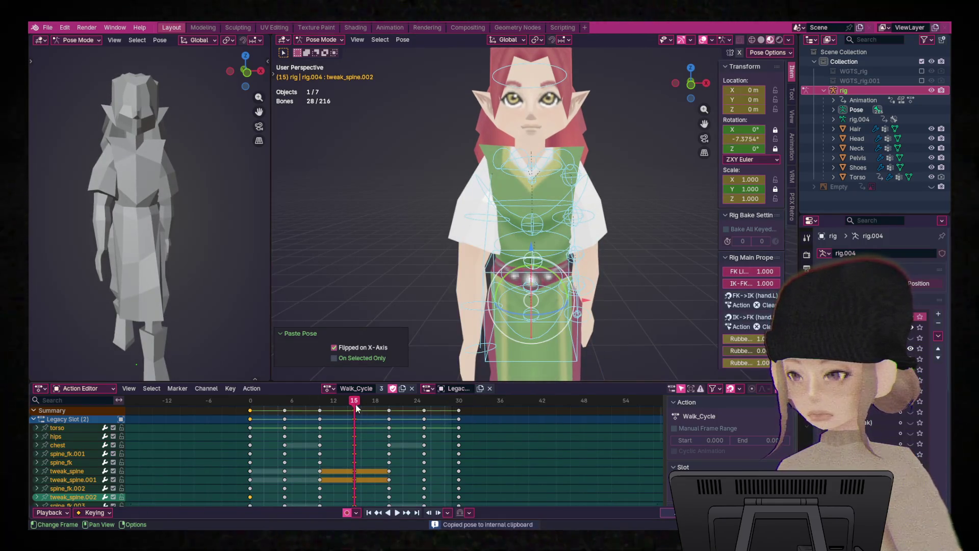
{"action": "key", "text": "i"}
- Paste the original pose at frame 30 and turn the bottom panel into a Timeline
{"action": "left_click_drag", "start_coordinate": [353, 401], "coordinate": [459, 400]}
{"action": "right_click", "coordinate": [563, 254]}
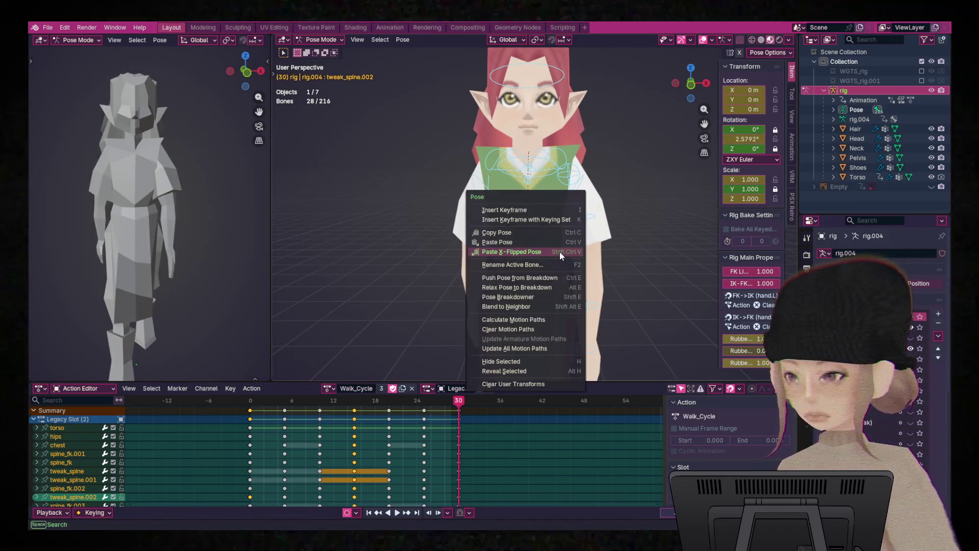
{"action": "left_click", "coordinate": [531, 246]}
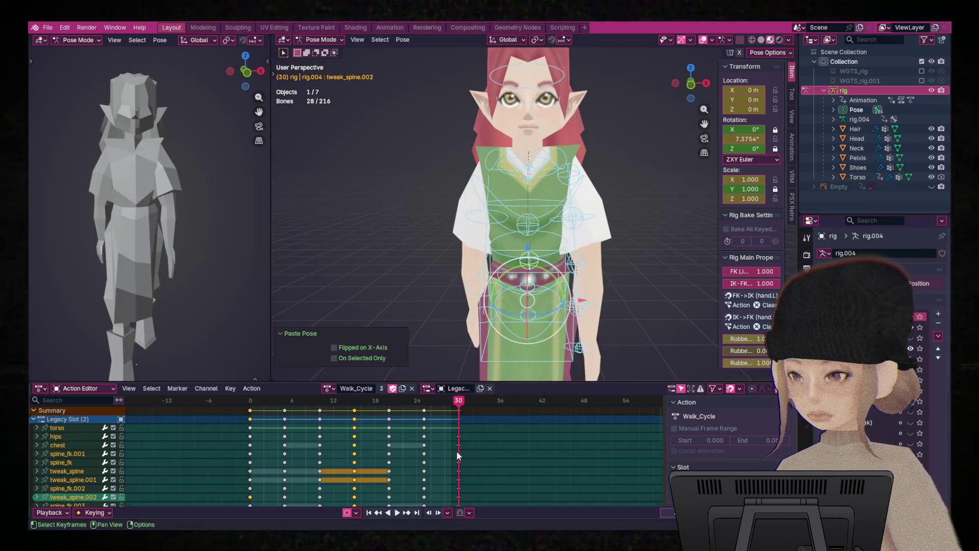
{"action": "left_click", "coordinate": [39, 390]}
{"action": "left_click", "coordinate": [172, 425]}
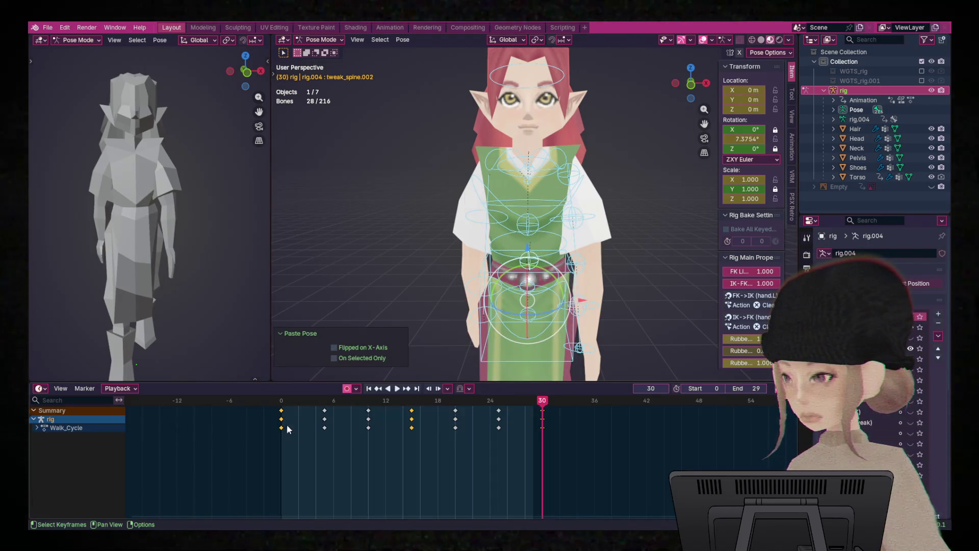
- Watch the walk cycle with the rig hidden and zoomed in on the elf, then unhide the rig
{"action": "key", "text": "space"}
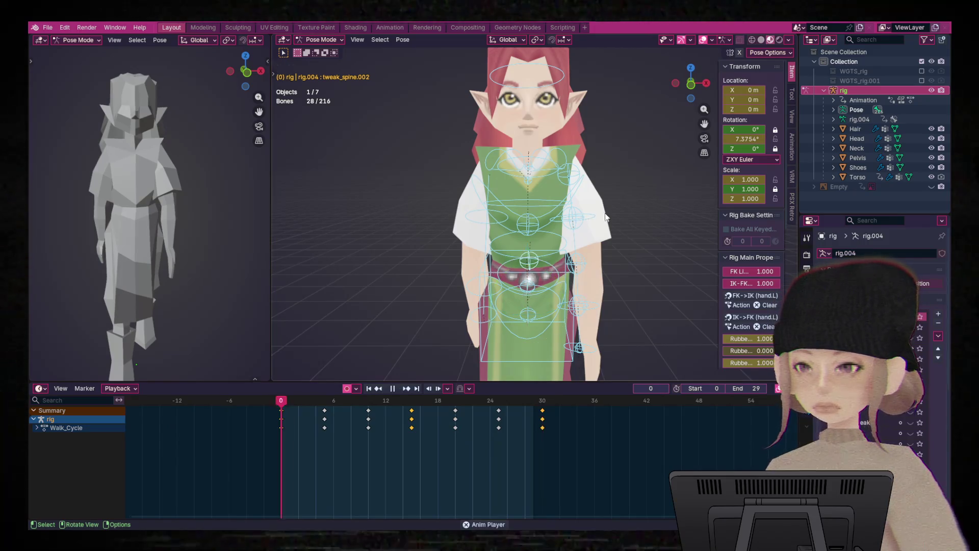
{"action": "left_click", "coordinate": [931, 91]}
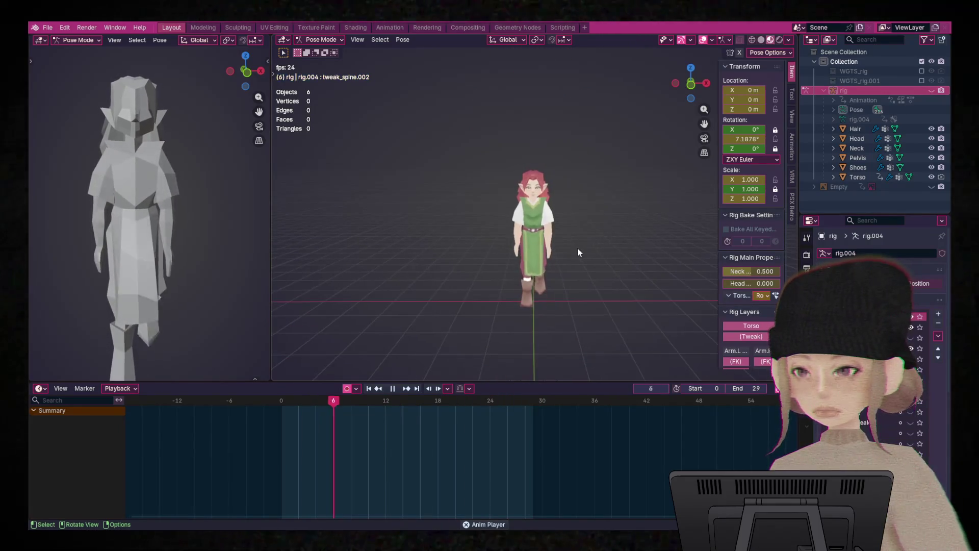
{"action": "mouse_move", "coordinate": [597, 253]}
{"action": "middle_mouse_down"}
{"action": "mouse_move", "coordinate": [605, 264]}
{"action": "mouse_move", "coordinate": [610, 246]}
{"action": "mouse_move", "coordinate": [614, 267]}
{"action": "middle_mouse_up"}
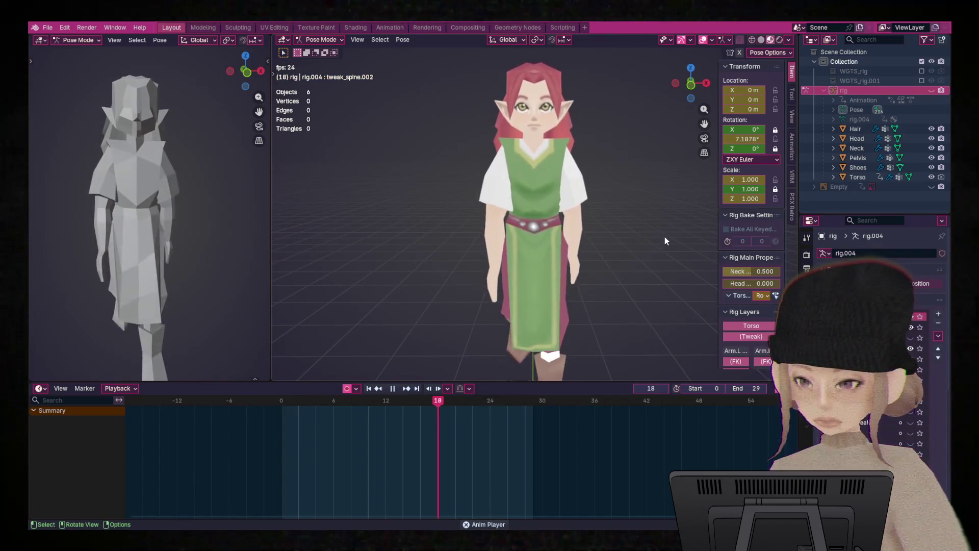
{"action": "scroll", "coordinate": [643, 232], "scroll_direction": "down", "scroll_amount": 3}
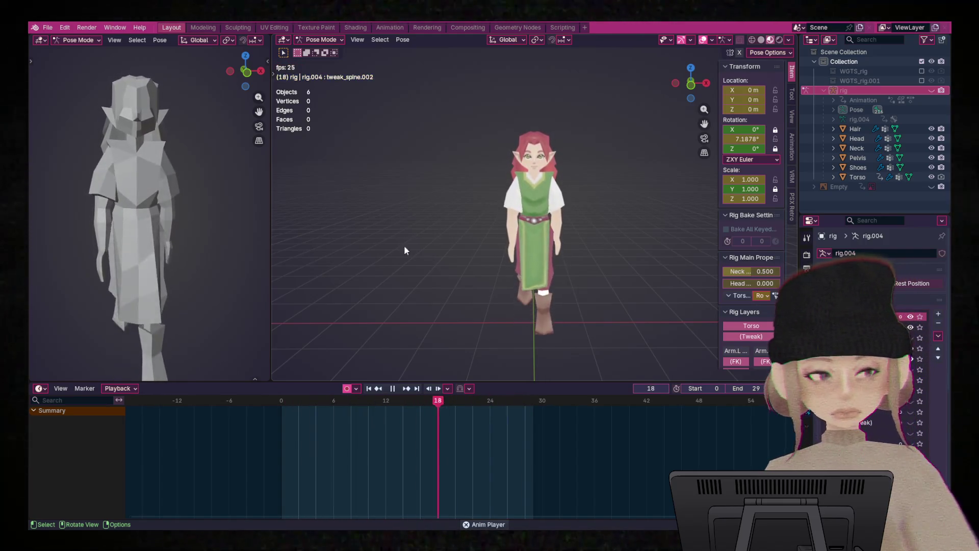
{"action": "scroll", "coordinate": [606, 260], "scroll_direction": "up", "scroll_amount": 5}
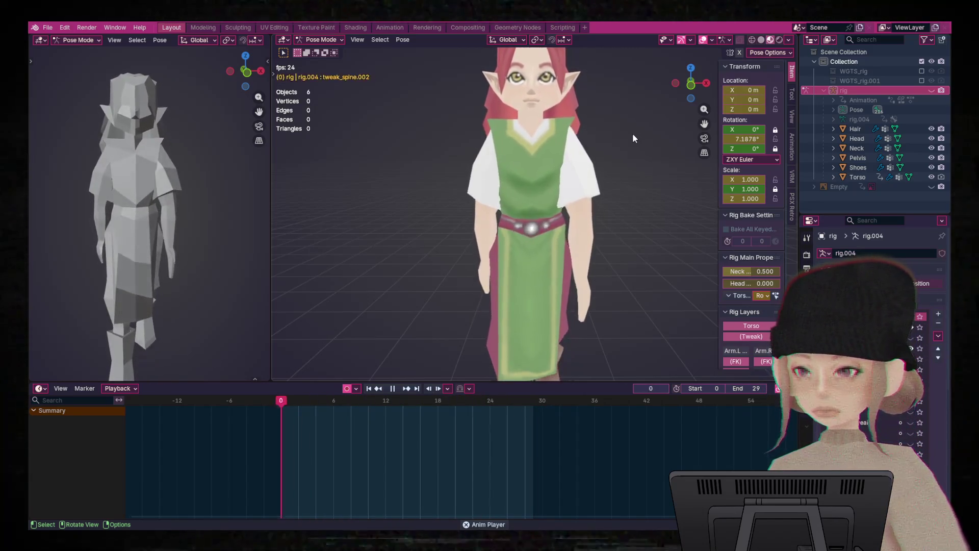
{"action": "scroll", "coordinate": [635, 137], "scroll_direction": "down", "scroll_amount": 4}
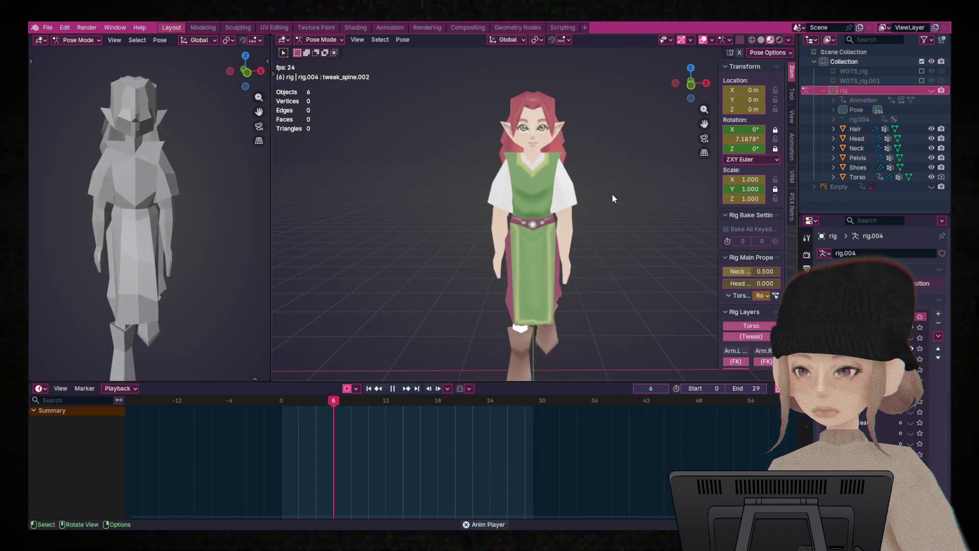
{"action": "middle_click_drag", "start_coordinate": [614, 219], "coordinate": [616, 205], "text": "ctrl"}
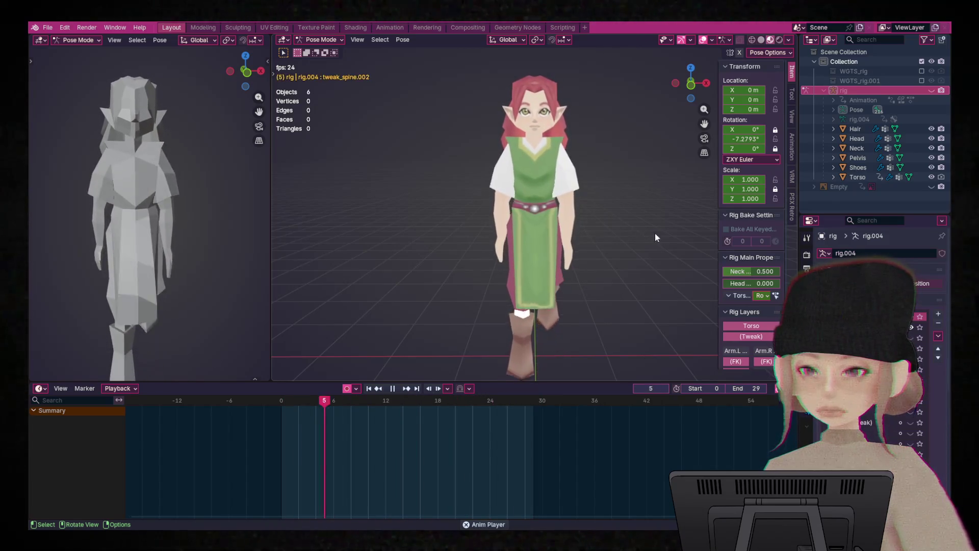
{"action": "left_click", "coordinate": [930, 91]}
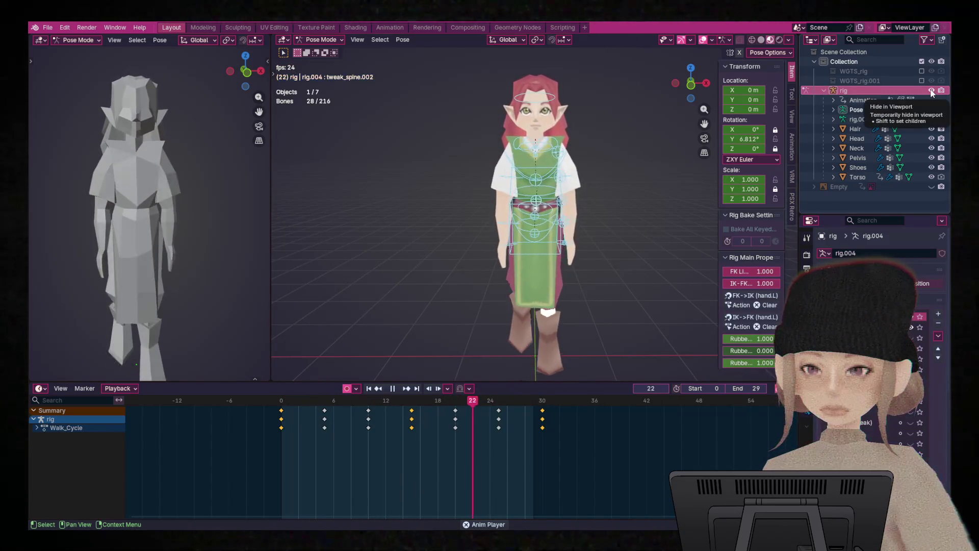
- Pause playback and twist the hips bone -5.26° around Z at frame 10
{"action": "scroll", "coordinate": [602, 243], "scroll_direction": "up", "scroll_amount": 5}
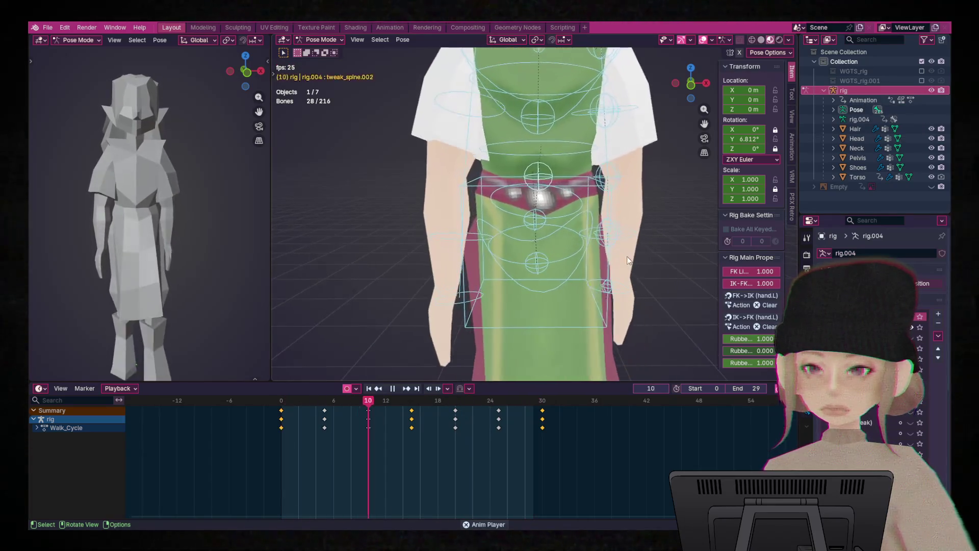
{"action": "key", "text": "space"}
{"action": "mouse_move", "coordinate": [411, 406]}
{"action": "left_mouse_down"}
{"action": "mouse_move", "coordinate": [253, 404]}
{"action": "mouse_move", "coordinate": [372, 407]}
{"action": "left_mouse_up"}
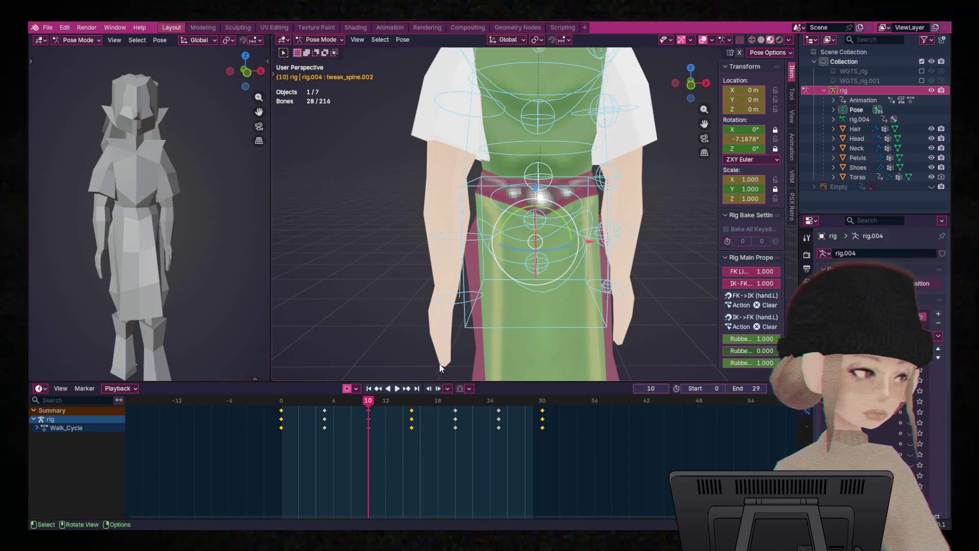
{"action": "left_click", "coordinate": [478, 223]}
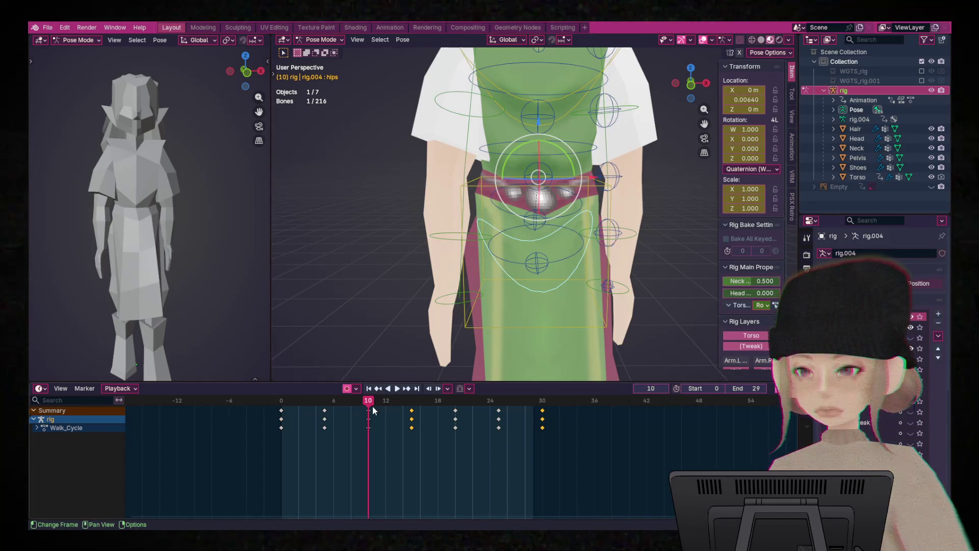
{"action": "mouse_move", "coordinate": [368, 401]}
{"action": "left_mouse_down"}
{"action": "mouse_move", "coordinate": [266, 396]}
{"action": "mouse_move", "coordinate": [551, 406]}
{"action": "mouse_move", "coordinate": [371, 421]}
{"action": "mouse_move", "coordinate": [313, 404]}
{"action": "mouse_move", "coordinate": [368, 403]}
{"action": "left_mouse_up"}
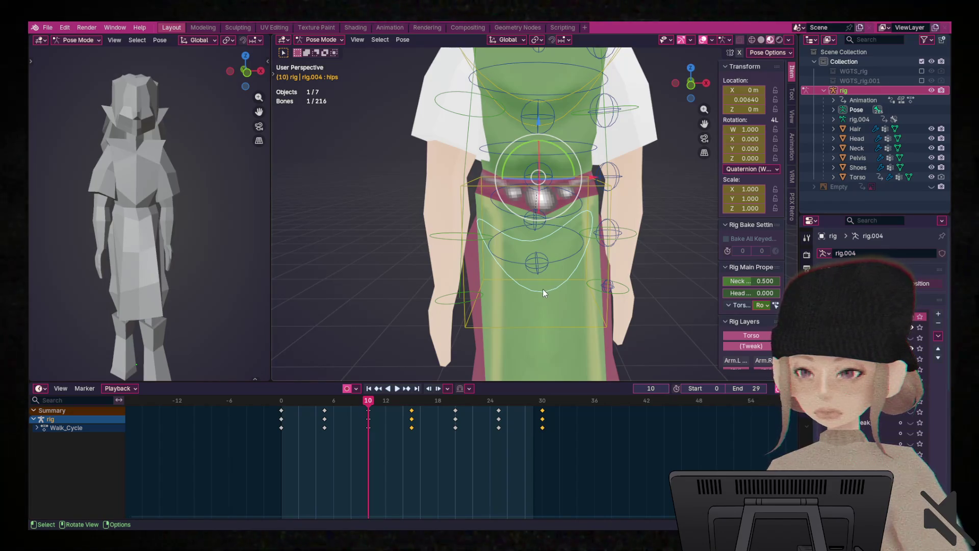
{"action": "left_click_drag", "start_coordinate": [565, 182], "coordinate": [544, 183]}
{"action": "right_click", "coordinate": [545, 182]}
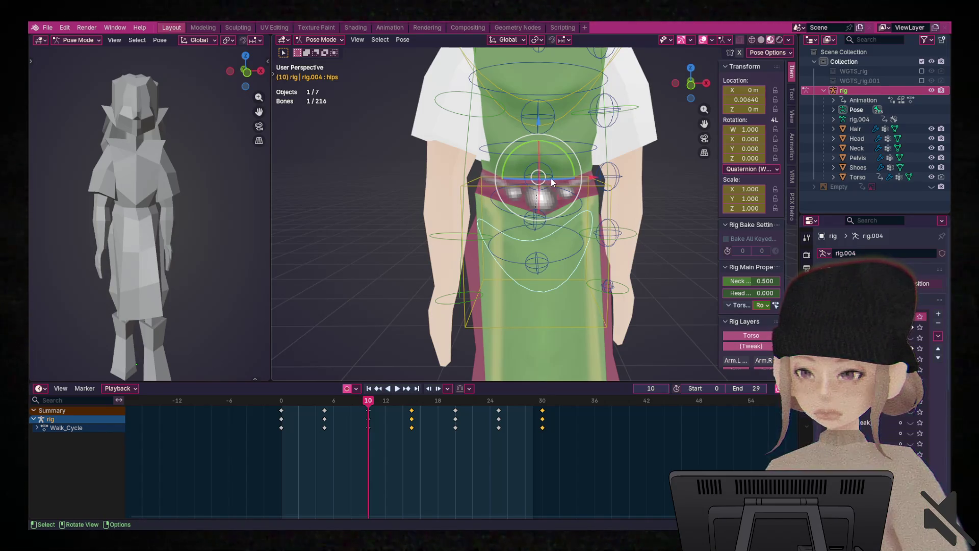
{"action": "left_click_drag", "start_coordinate": [553, 182], "coordinate": [531, 177]}
- Copy the full pose, paste it X-flipped at frame 25, then play with the rig hidden
{"action": "key", "text": "a"}
{"action": "right_click", "coordinate": [541, 229]}
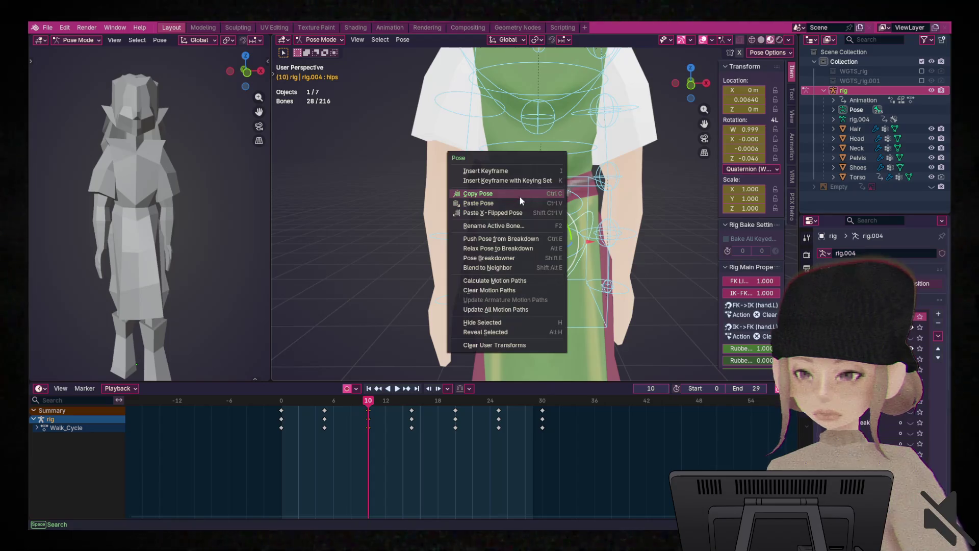
{"action": "left_click", "coordinate": [536, 192]}
{"action": "left_click_drag", "start_coordinate": [371, 403], "coordinate": [379, 404]}
{"action": "key", "text": "space"}
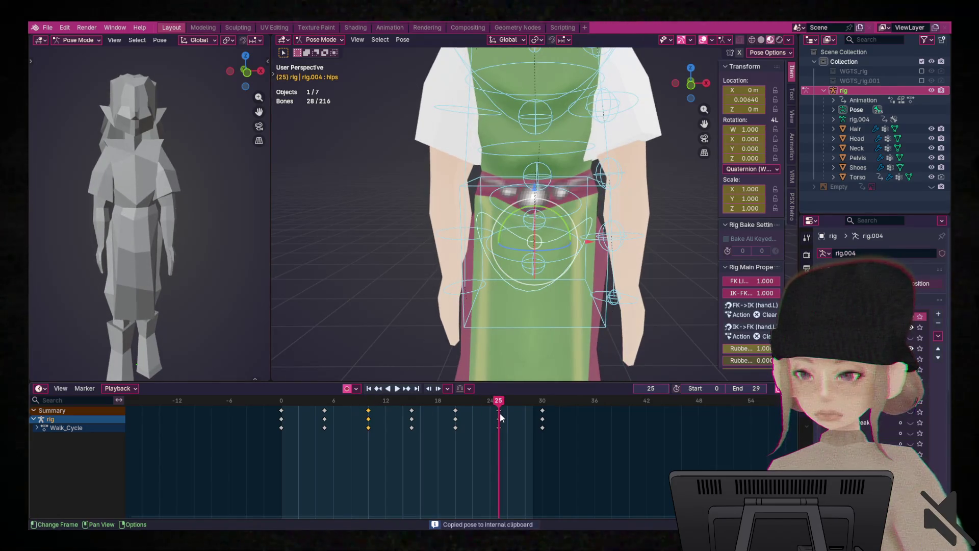
{"action": "right_click", "coordinate": [531, 222]}
{"action": "left_click", "coordinate": [536, 236]}
{"action": "key", "text": "space"}
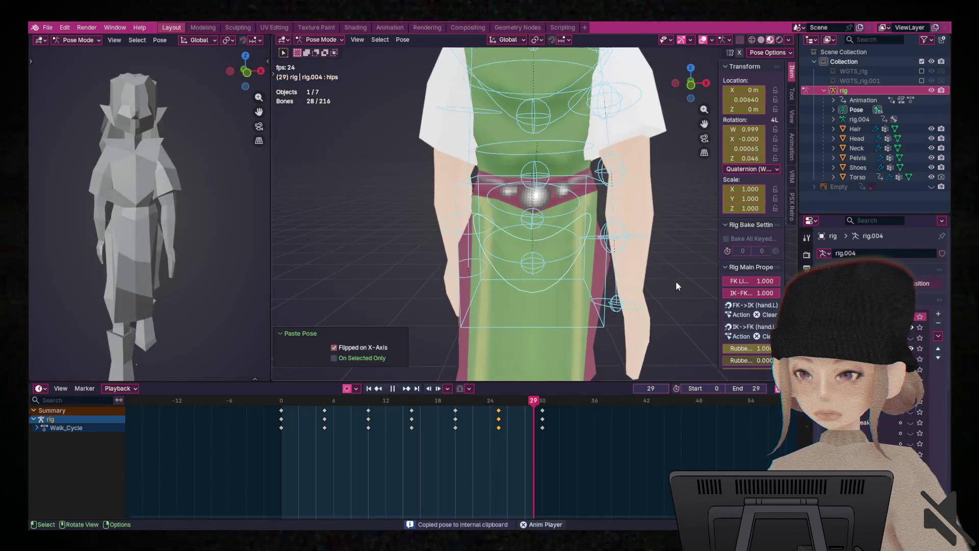
{"action": "key", "text": "h"}
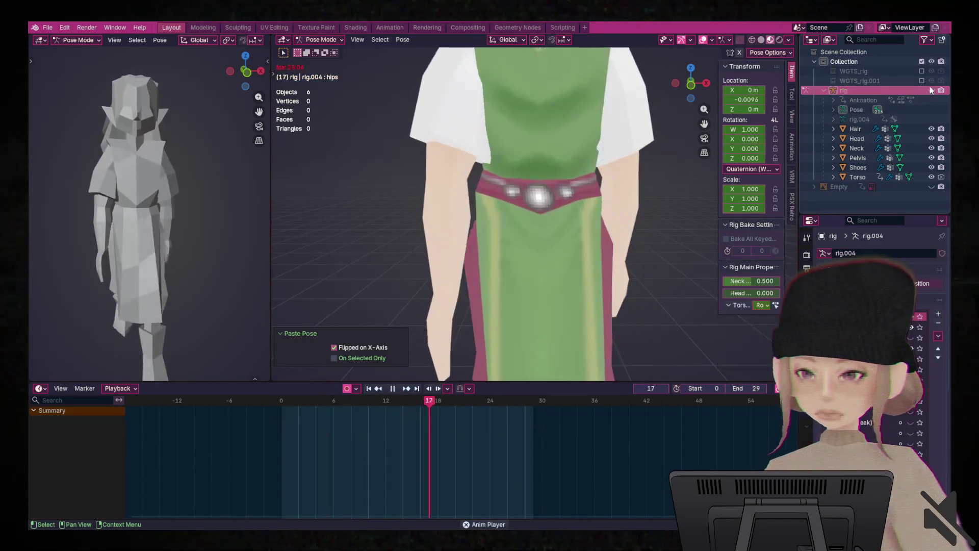
{"action": "scroll", "coordinate": [684, 224], "scroll_direction": "down", "scroll_amount": 8}
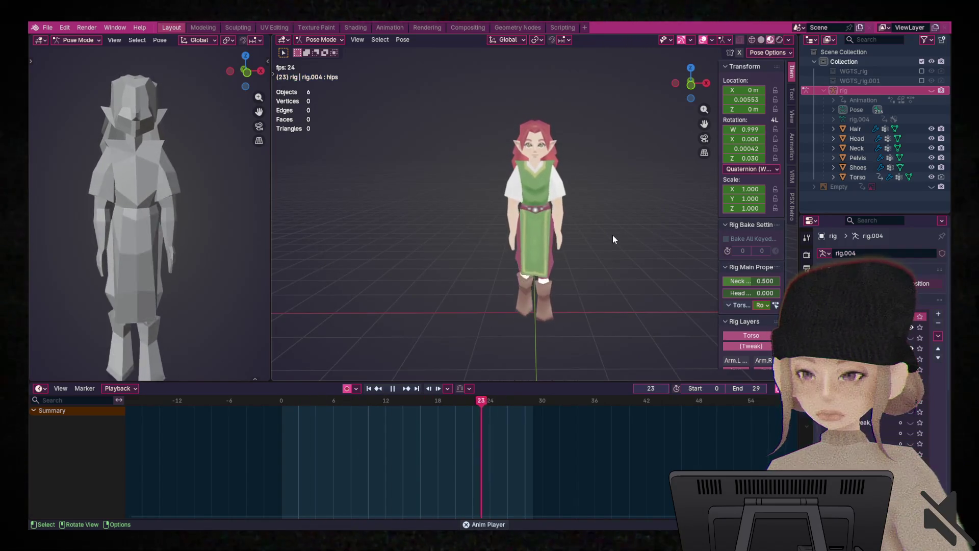
{"action": "scroll", "coordinate": [611, 239], "scroll_direction": "up", "scroll_amount": 4}
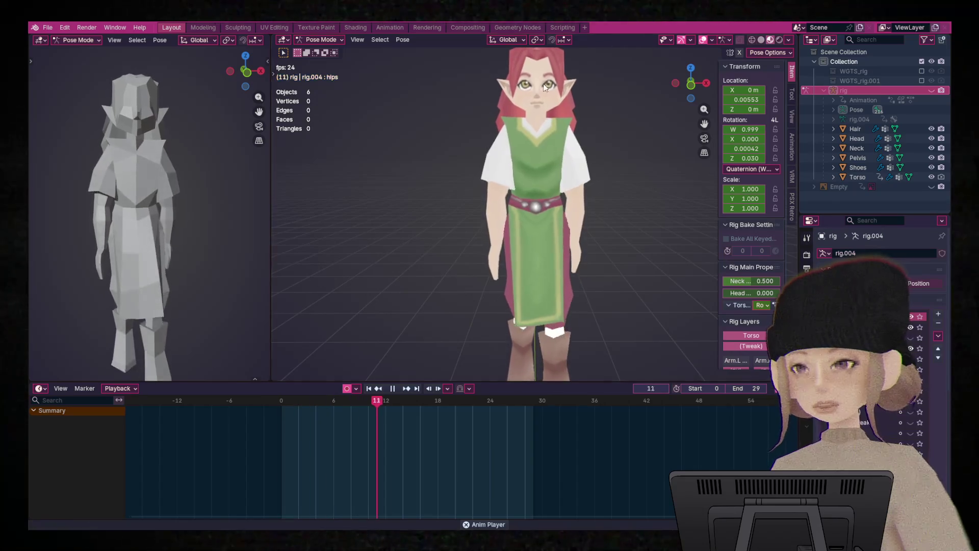
{"action": "key", "text": "space"}
{"action": "left_click_drag", "start_coordinate": [451, 404], "coordinate": [211, 402]}
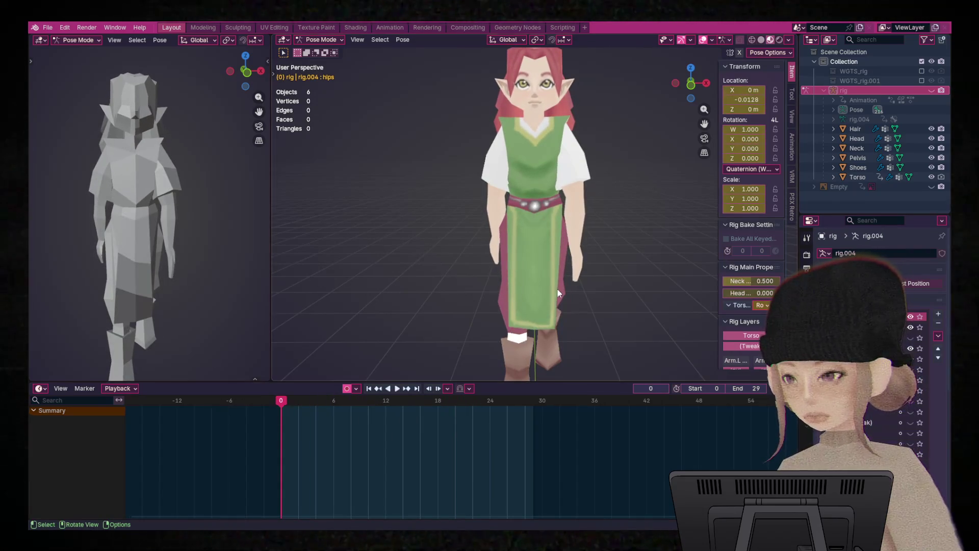
{"action": "scroll", "coordinate": [558, 289], "scroll_direction": "down", "scroll_amount": 1}
{"action": "middle_click_drag", "start_coordinate": [651, 213], "coordinate": [464, 253]}
{"action": "mouse_move", "coordinate": [522, 175]}
{"action": "middle_mouse_down"}
{"action": "mouse_move", "coordinate": [644, 170]}
{"action": "mouse_move", "coordinate": [580, 148]}
{"action": "middle_mouse_up"}
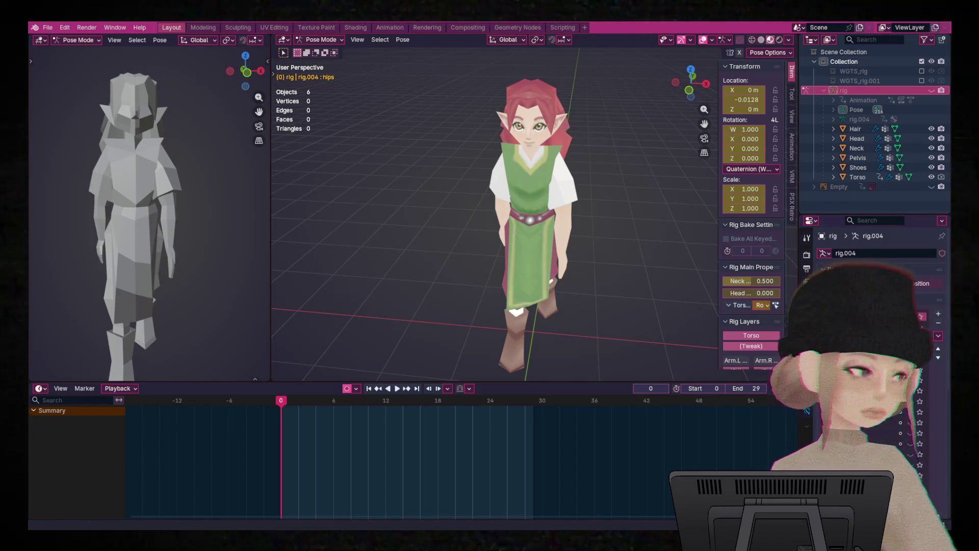
- Replay the walk cycle from a level, distant view and unhide the rig controls
{"action": "mouse_move", "coordinate": [630, 245]}
{"action": "middle_mouse_down"}
{"action": "mouse_move", "coordinate": [620, 217]}
{"action": "mouse_move", "coordinate": [635, 214]}
{"action": "mouse_move", "coordinate": [623, 236]}
{"action": "middle_mouse_up"}
{"action": "key", "text": "space"}
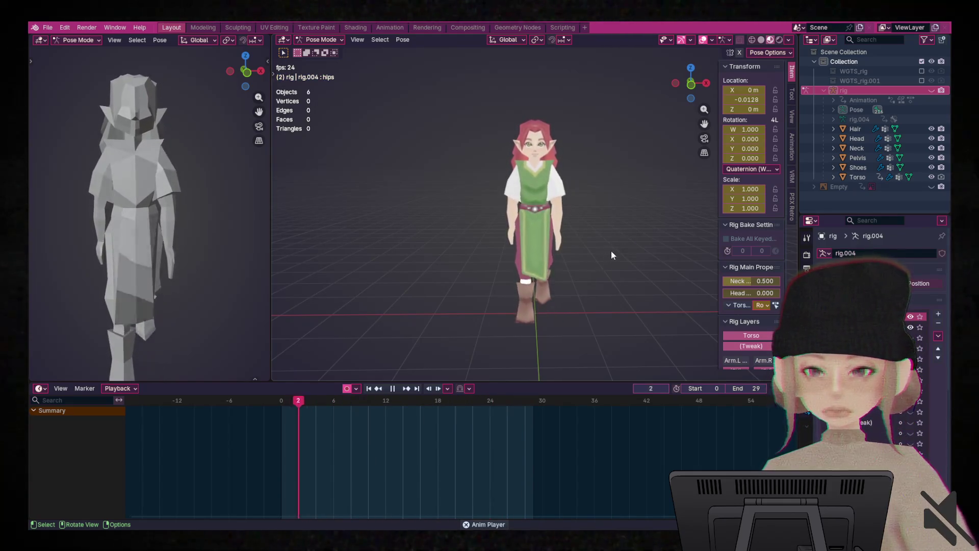
{"action": "scroll", "coordinate": [621, 243], "scroll_direction": "up", "scroll_amount": 2}
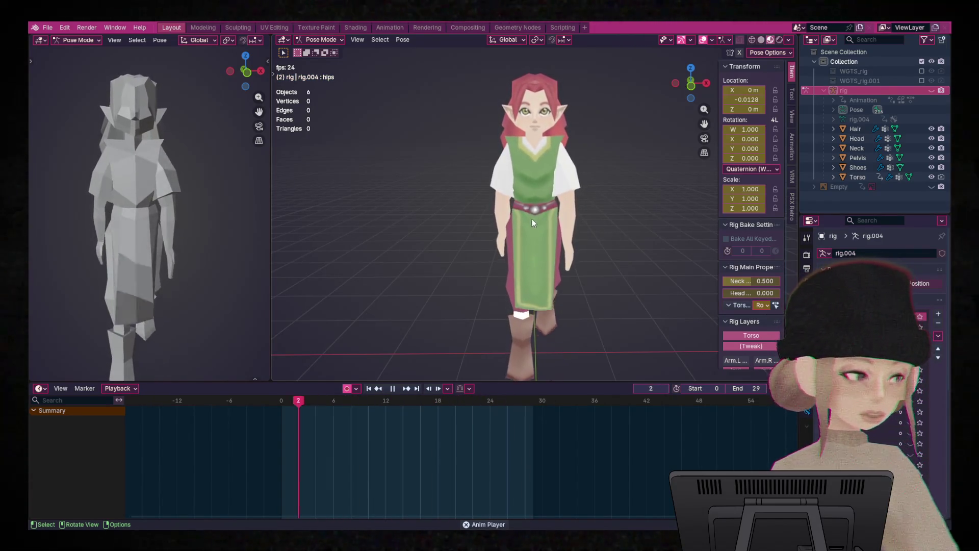
{"action": "left_click", "coordinate": [932, 91]}
{"action": "scroll", "coordinate": [578, 212], "scroll_direction": "up", "scroll_amount": 5}
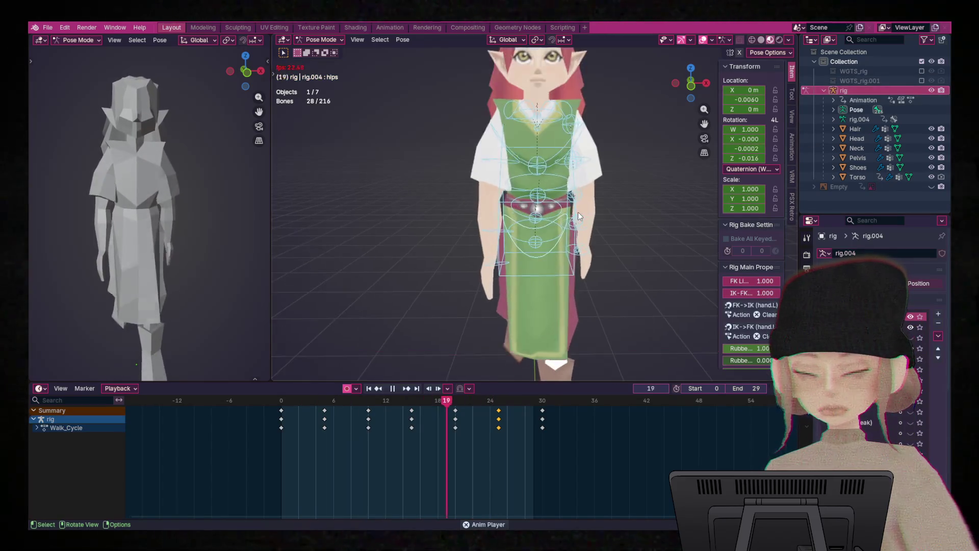
- Stop at frame 0 and twist the hips bone 0.709° around global Z
{"action": "key", "text": "space"}
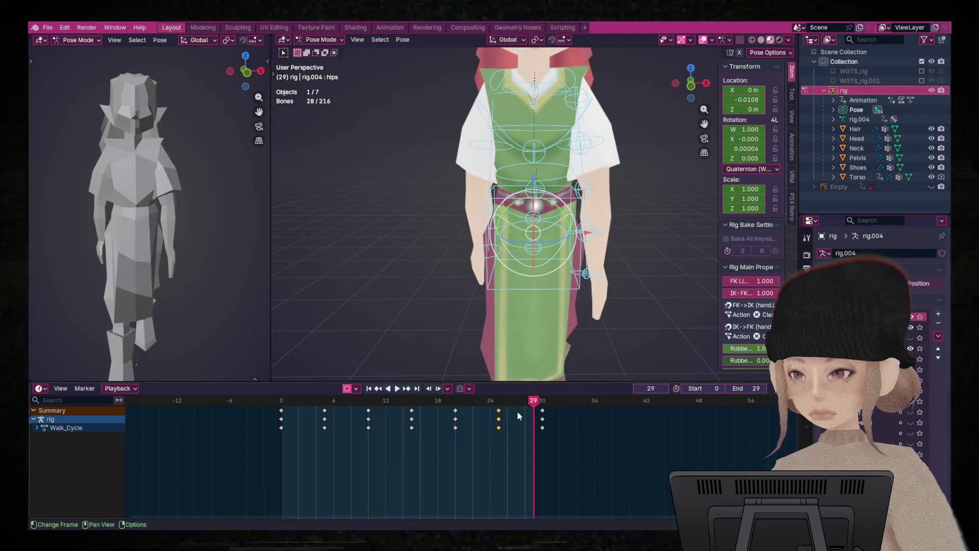
{"action": "left_click_drag", "start_coordinate": [530, 404], "coordinate": [281, 405]}
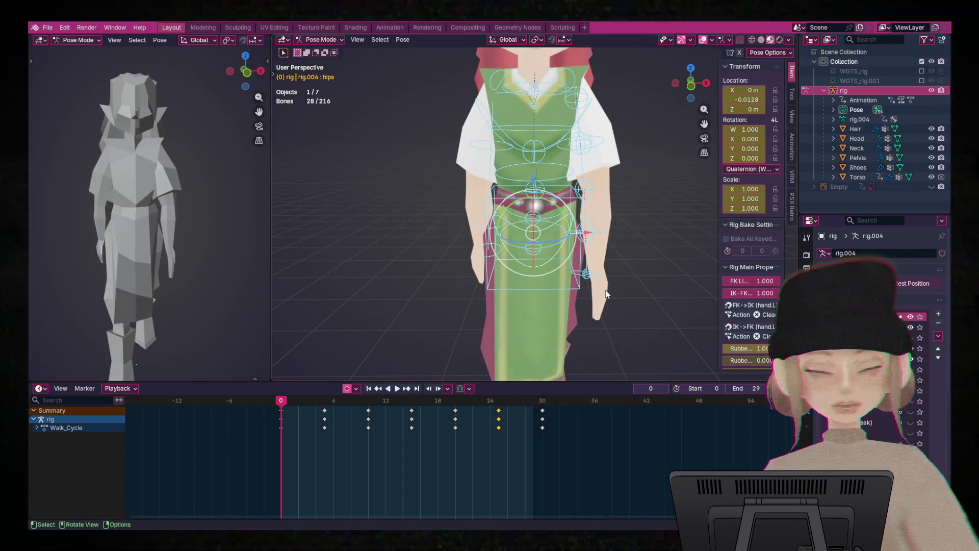
{"action": "scroll", "coordinate": [605, 294], "scroll_direction": "up", "scroll_amount": 5}
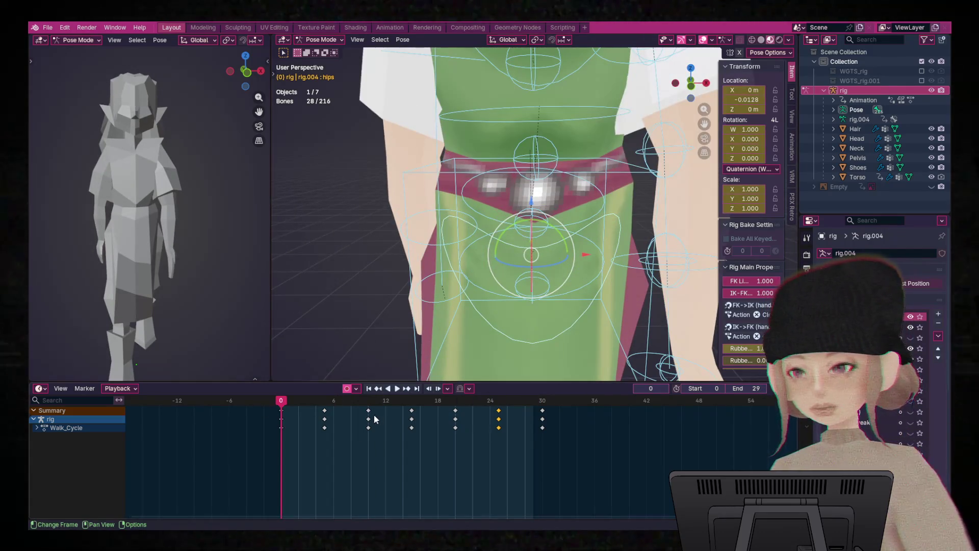
{"action": "left_click", "coordinate": [620, 219]}
{"action": "scroll", "coordinate": [623, 223], "scroll_direction": "down", "scroll_amount": 6}
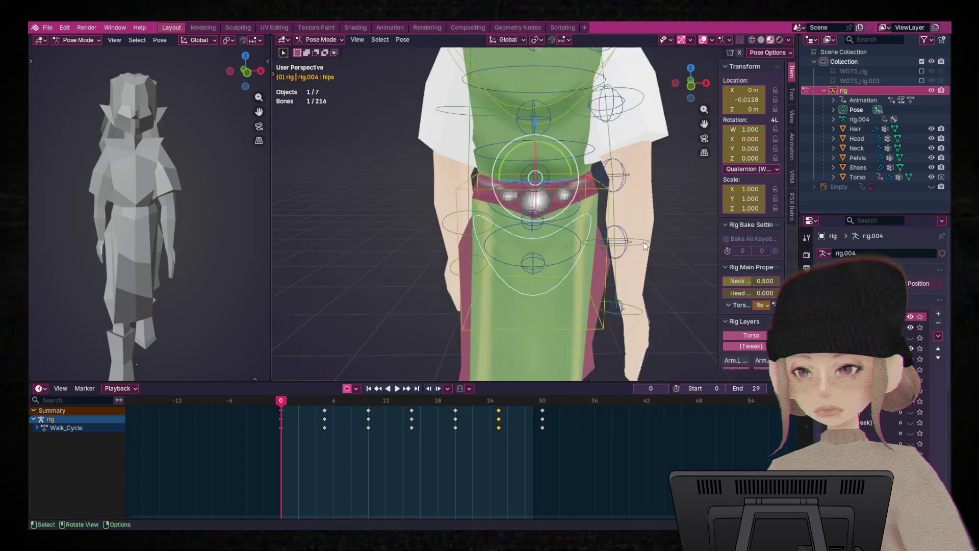
{"action": "mouse_move", "coordinate": [620, 228]}
{"action": "middle_mouse_down"}
{"action": "mouse_move", "coordinate": [608, 257]}
{"action": "mouse_move", "coordinate": [630, 268]}
{"action": "mouse_move", "coordinate": [602, 282]}
{"action": "mouse_move", "coordinate": [623, 247]}
{"action": "mouse_move", "coordinate": [629, 262]}
{"action": "mouse_move", "coordinate": [620, 254]}
{"action": "mouse_move", "coordinate": [631, 253]}
{"action": "mouse_move", "coordinate": [629, 213]}
{"action": "middle_mouse_up"}
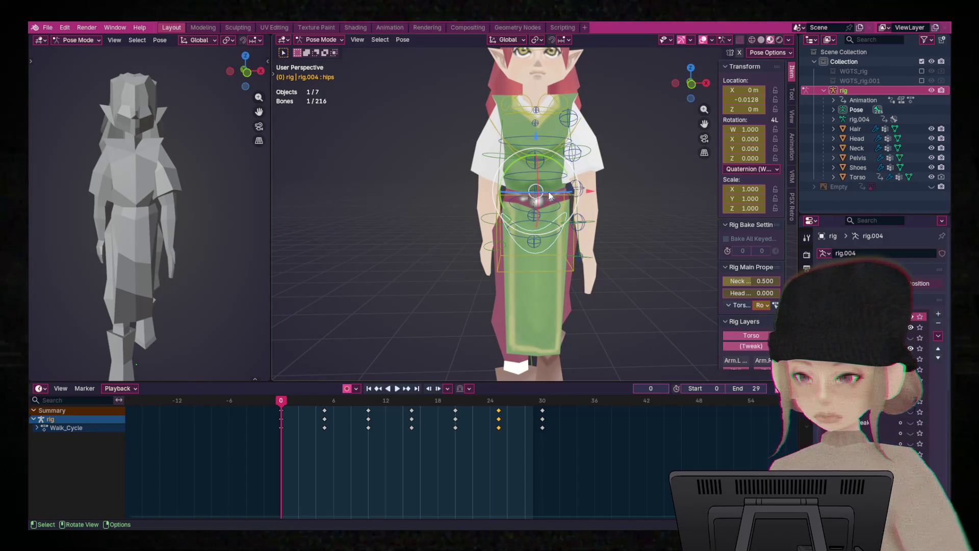
{"action": "key", "text": "r"}
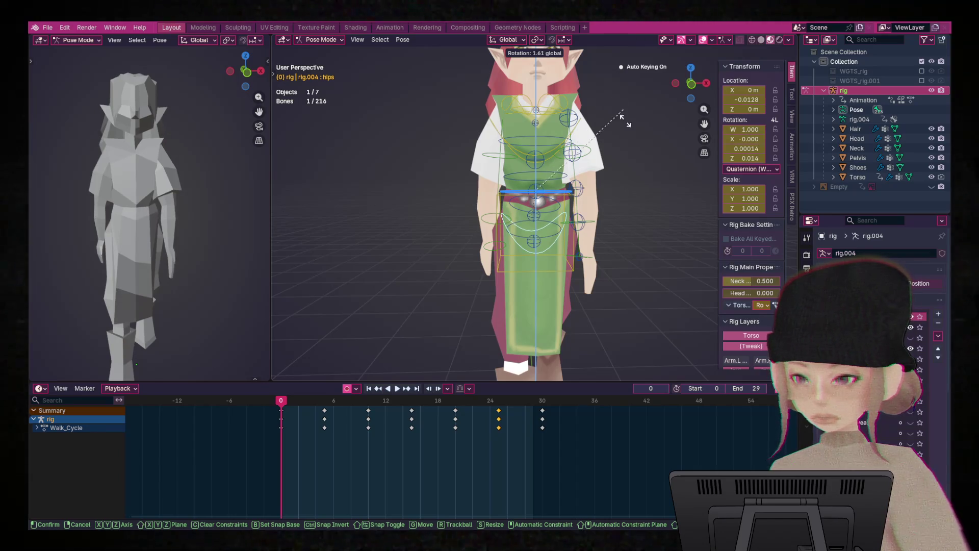
{"action": "left_click", "coordinate": [622, 168]}
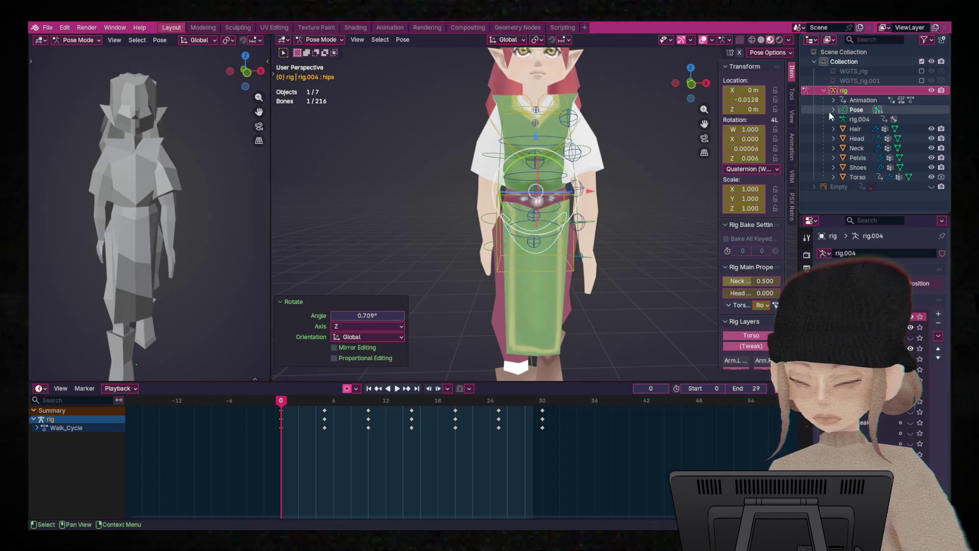
{"action": "left_click", "coordinate": [929, 89]}
{"action": "left_click", "coordinate": [929, 90]}
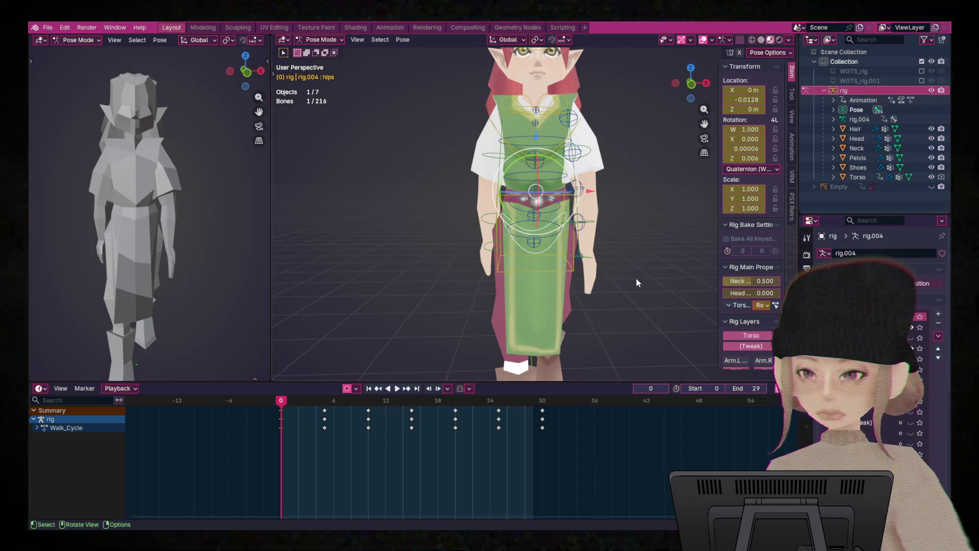
- Copy the pose, paste it X-flipped at frame 15 and unflipped at frame 30
{"action": "right_click", "coordinate": [559, 220]}
{"action": "left_click", "coordinate": [511, 204]}
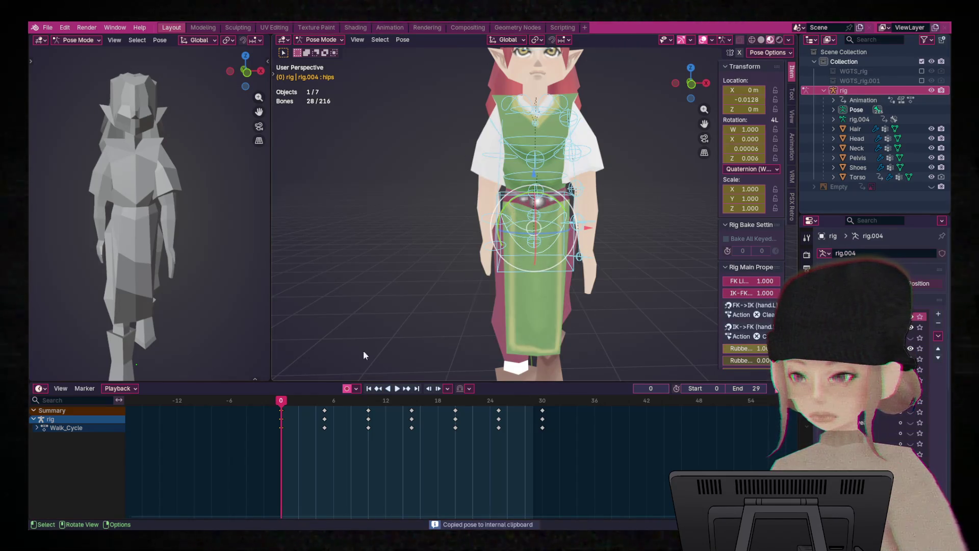
{"action": "key", "text": "space"}
{"action": "key", "text": "space"}
{"action": "right_click", "coordinate": [516, 239]}
{"action": "left_click", "coordinate": [525, 254]}
{"action": "key", "text": "space"}
{"action": "key", "text": "space"}
{"action": "key", "text": "Up"}
{"action": "right_click", "coordinate": [543, 249]}
{"action": "left_click", "coordinate": [530, 241]}
{"action": "key", "text": "space"}
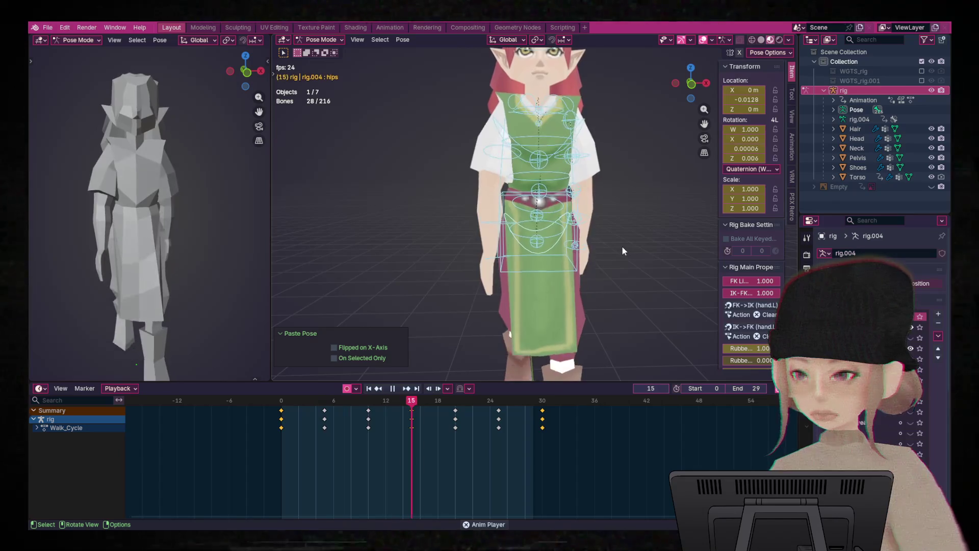
- Hide the rig and watch the 0–29 walk loop on the bare elf mesh from an angled view
{"action": "left_click", "coordinate": [932, 91]}
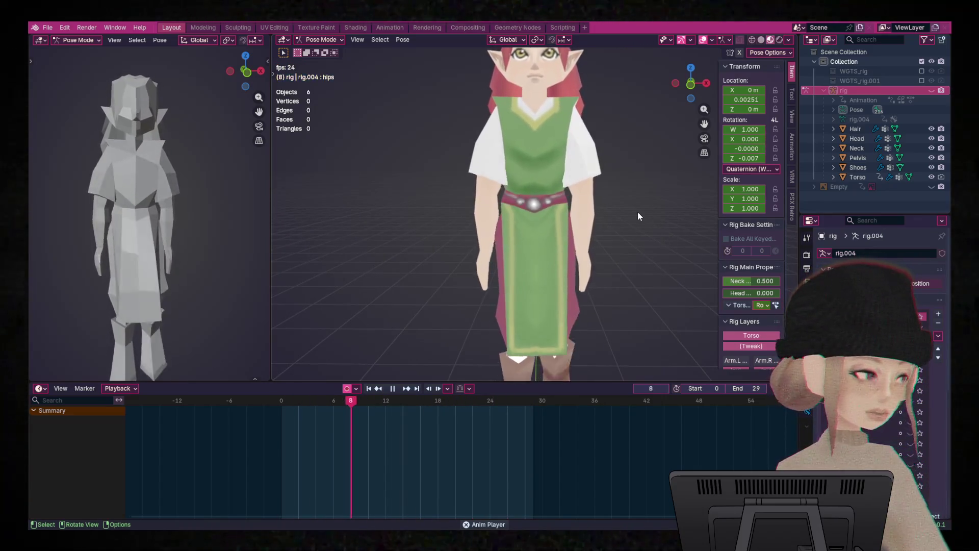
{"action": "scroll", "coordinate": [619, 234], "scroll_direction": "down", "scroll_amount": 3}
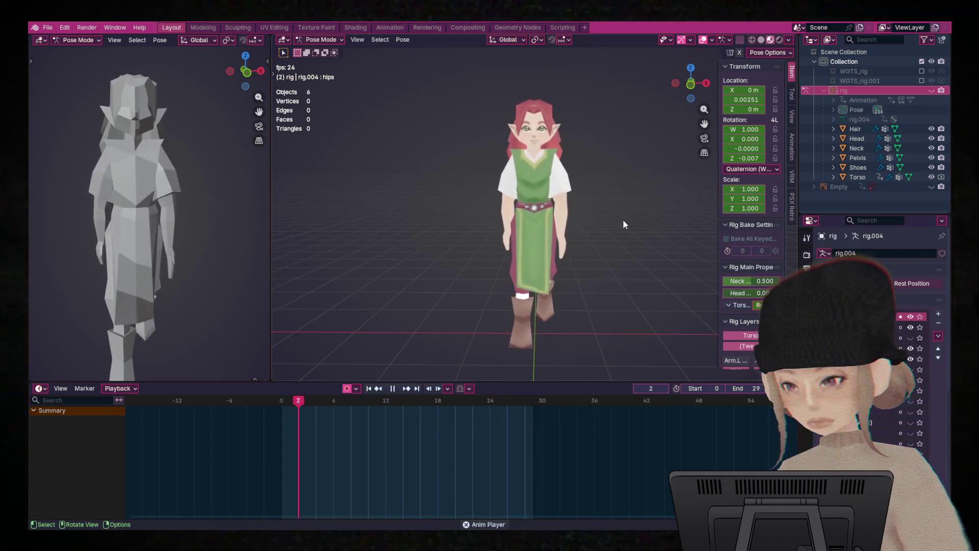
{"action": "mouse_move", "coordinate": [427, 288]}
{"action": "middle_mouse_down"}
{"action": "mouse_move", "coordinate": [543, 289]}
{"action": "mouse_move", "coordinate": [533, 290]}
{"action": "middle_mouse_up"}
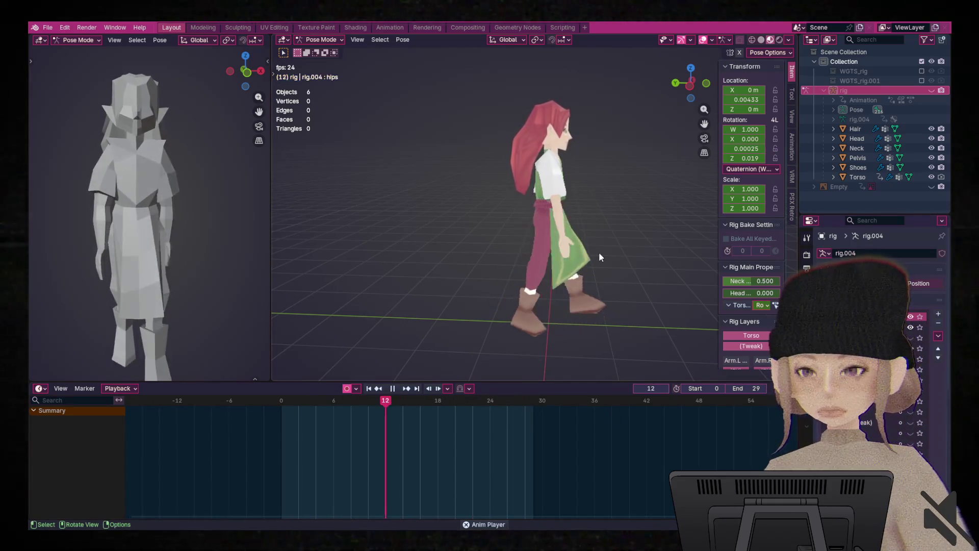
{"action": "middle_click_drag", "start_coordinate": [612, 247], "coordinate": [623, 235], "text": "ctrl"}
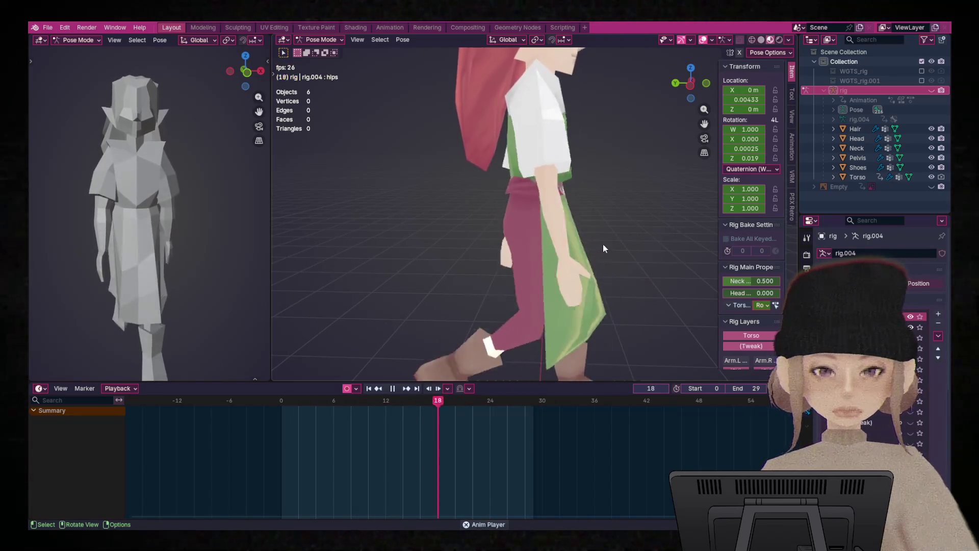
- Zoom in on the legs and halt playback at frame 22
{"action": "scroll", "coordinate": [597, 243], "scroll_direction": "up", "scroll_amount": 2}
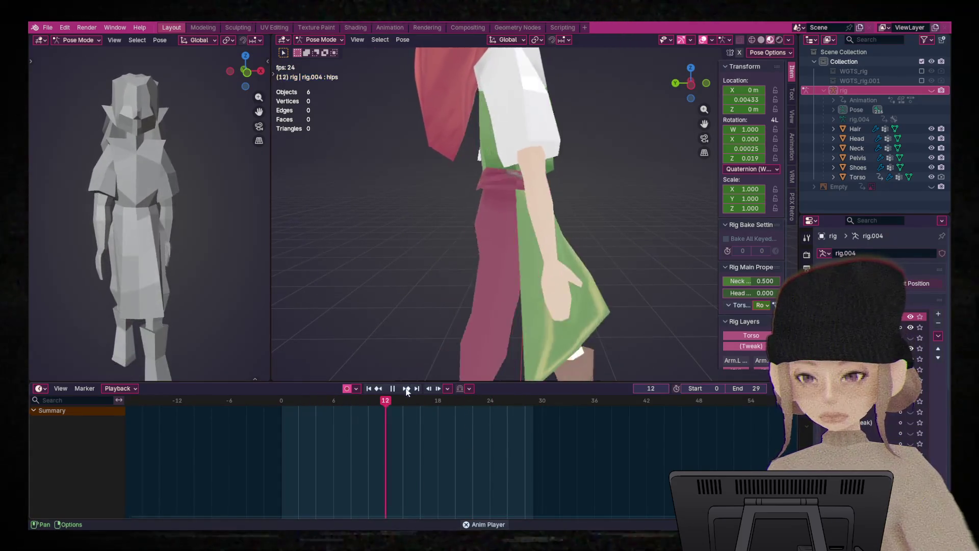
{"action": "key", "text": "space"}
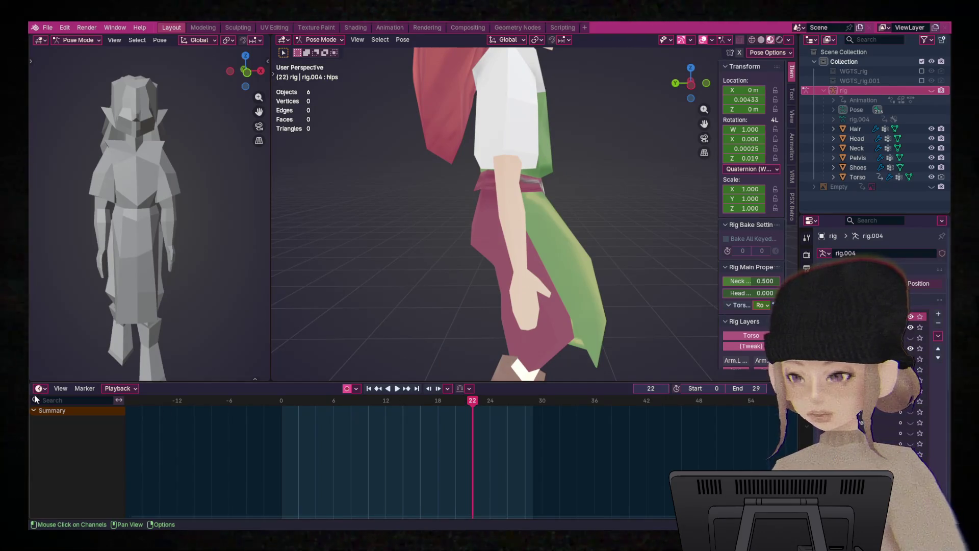
{"action": "right_click", "coordinate": [40, 392]}
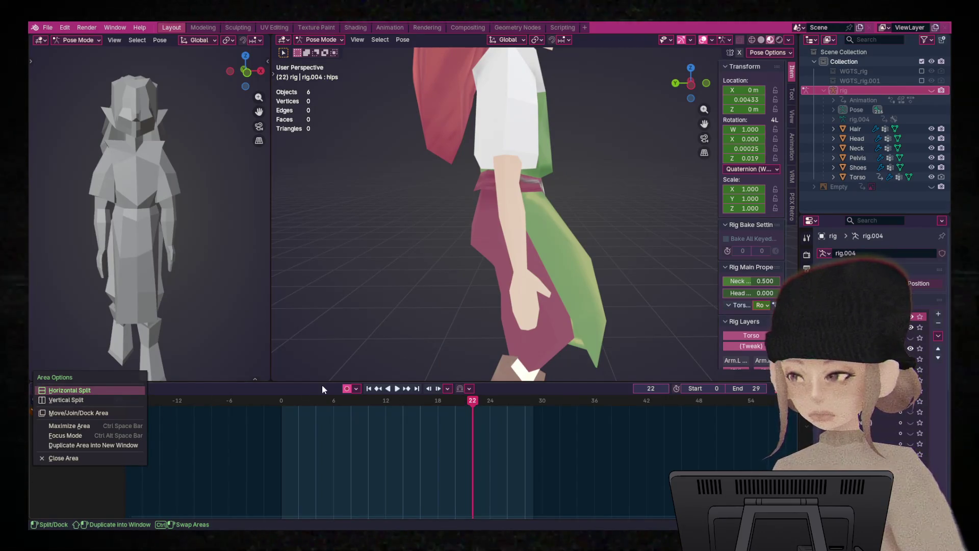
- Unhide the rig and scrub the walk poses from frame 0, parking on frame 5
{"action": "left_click", "coordinate": [278, 414]}
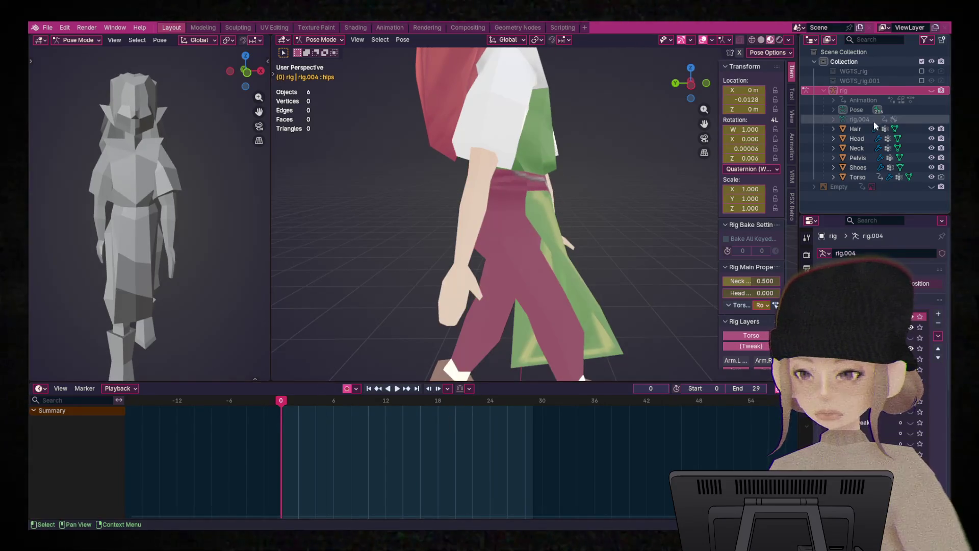
{"action": "left_click", "coordinate": [931, 90]}
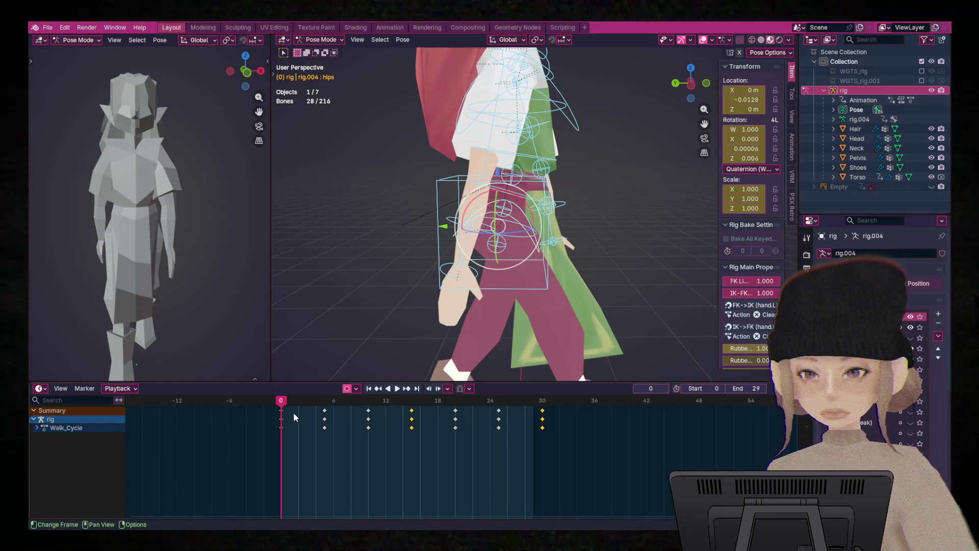
{"action": "mouse_move", "coordinate": [281, 404]}
{"action": "left_mouse_down"}
{"action": "mouse_move", "coordinate": [563, 421]}
{"action": "mouse_move", "coordinate": [270, 426]}
{"action": "left_mouse_up"}
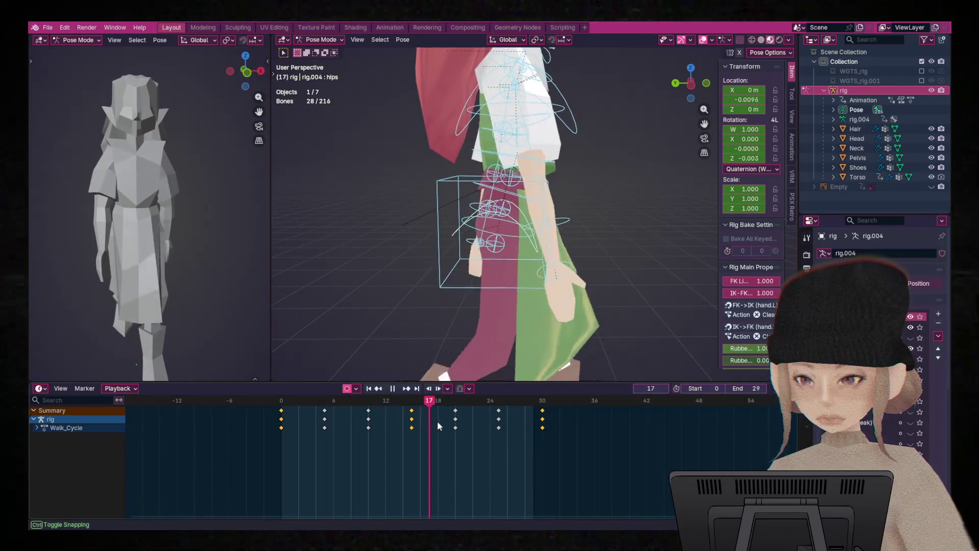
{"action": "mouse_move", "coordinate": [519, 424]}
{"action": "left_mouse_down"}
{"action": "mouse_move", "coordinate": [548, 424]}
{"action": "mouse_move", "coordinate": [489, 421]}
{"action": "mouse_move", "coordinate": [568, 425]}
{"action": "mouse_move", "coordinate": [437, 427]}
{"action": "mouse_move", "coordinate": [541, 428]}
{"action": "mouse_move", "coordinate": [449, 431]}
{"action": "mouse_move", "coordinate": [560, 438]}
{"action": "mouse_move", "coordinate": [415, 438]}
{"action": "mouse_move", "coordinate": [279, 424]}
{"action": "left_mouse_up"}
{"action": "mouse_move", "coordinate": [357, 352]}
{"action": "middle_mouse_down"}
{"action": "mouse_move", "coordinate": [483, 323]}
{"action": "mouse_move", "coordinate": [369, 326]}
{"action": "mouse_move", "coordinate": [561, 336]}
{"action": "middle_mouse_up"}
{"action": "scroll", "coordinate": [561, 336], "scroll_direction": "down", "scroll_amount": 2}
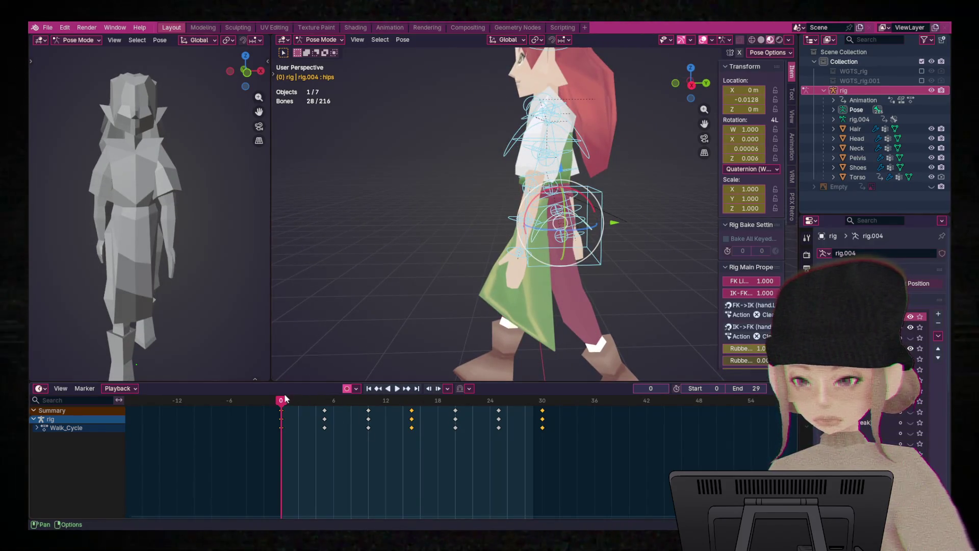
{"action": "left_click_drag", "start_coordinate": [284, 401], "coordinate": [322, 406]}
{"action": "middle_click_drag", "start_coordinate": [459, 326], "coordinate": [644, 322]}
{"action": "mouse_move", "coordinate": [323, 406]}
{"action": "left_mouse_down"}
{"action": "mouse_move", "coordinate": [280, 403]}
{"action": "mouse_move", "coordinate": [324, 404]}
{"action": "left_mouse_up"}
{"action": "mouse_move", "coordinate": [610, 296]}
{"action": "middle_mouse_down"}
{"action": "mouse_move", "coordinate": [393, 304]}
{"action": "mouse_move", "coordinate": [394, 295]}
{"action": "mouse_move", "coordinate": [669, 295]}
{"action": "mouse_move", "coordinate": [431, 298]}
{"action": "middle_mouse_up"}
{"action": "scroll", "coordinate": [631, 230], "scroll_direction": "up", "scroll_amount": 4}
- Hide the Torso and Tweak bone layers to isolate the arm controls
{"action": "scroll", "coordinate": [630, 230], "scroll_direction": "up", "scroll_amount": 2}
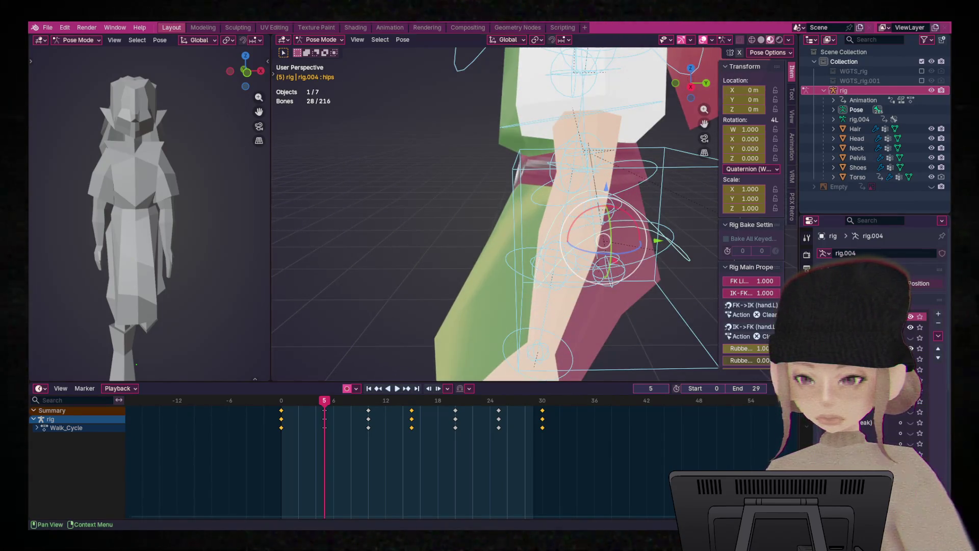
{"action": "left_click", "coordinate": [910, 327]}
{"action": "left_click", "coordinate": [910, 316]}
{"action": "scroll", "coordinate": [630, 185], "scroll_direction": "down", "scroll_amount": 3}
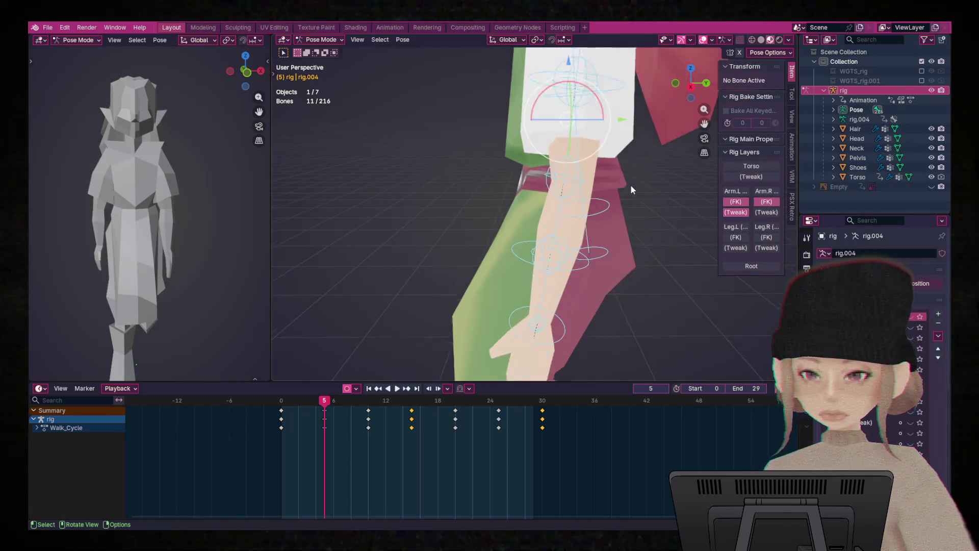
{"action": "mouse_move", "coordinate": [618, 197]}
{"action": "middle_mouse_down"}
{"action": "mouse_move", "coordinate": [642, 193]}
{"action": "mouse_move", "coordinate": [622, 190]}
{"action": "mouse_move", "coordinate": [567, 248]}
{"action": "middle_mouse_up"}
- At frame 5, bend forearm_fk.L and swing upper_arm_fk.L
{"action": "left_click", "coordinate": [533, 236]}
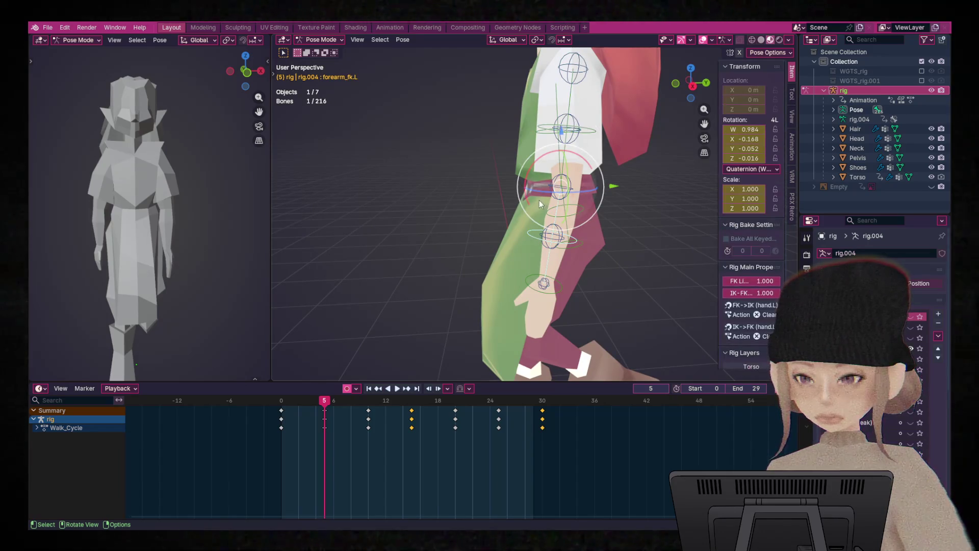
{"action": "left_click_drag", "start_coordinate": [529, 200], "coordinate": [536, 206]}
{"action": "mouse_move", "coordinate": [585, 159]}
{"action": "middle_mouse_down"}
{"action": "mouse_move", "coordinate": [682, 168]}
{"action": "mouse_move", "coordinate": [620, 131]}
{"action": "mouse_move", "coordinate": [566, 151]}
{"action": "mouse_move", "coordinate": [571, 118]}
{"action": "middle_mouse_up"}
{"action": "left_click", "coordinate": [620, 130]}
{"action": "left_click_drag", "start_coordinate": [574, 100], "coordinate": [580, 115]}
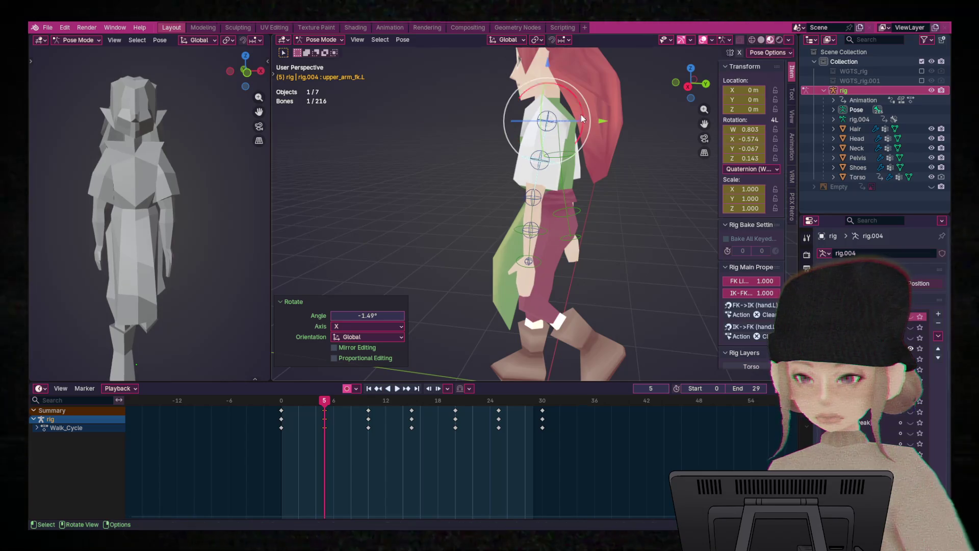
- Copy the arms' pose and paste it X-flipped at frame 20
{"action": "key", "text": "a"}
{"action": "right_click", "coordinate": [539, 213]}
{"action": "left_click", "coordinate": [540, 213]}
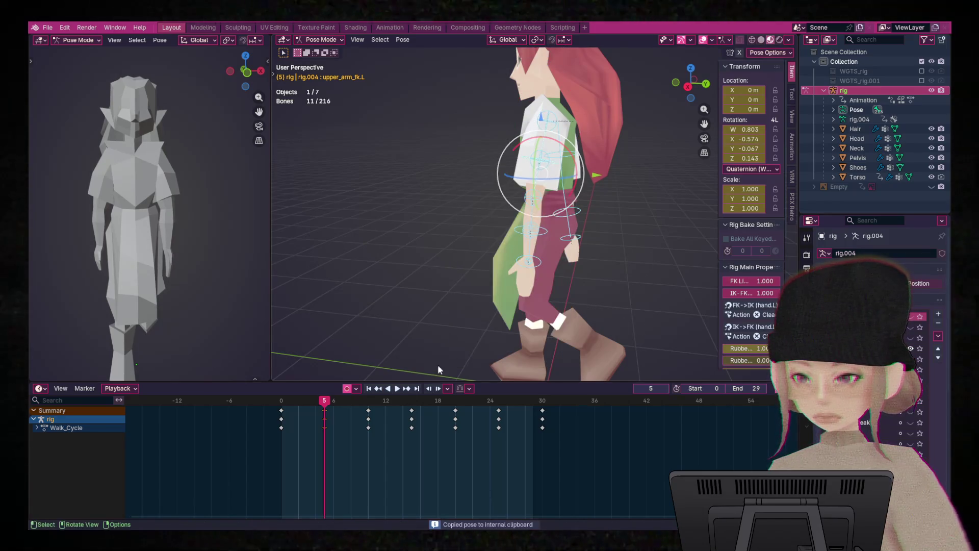
{"action": "left_click_drag", "start_coordinate": [324, 400], "coordinate": [456, 412]}
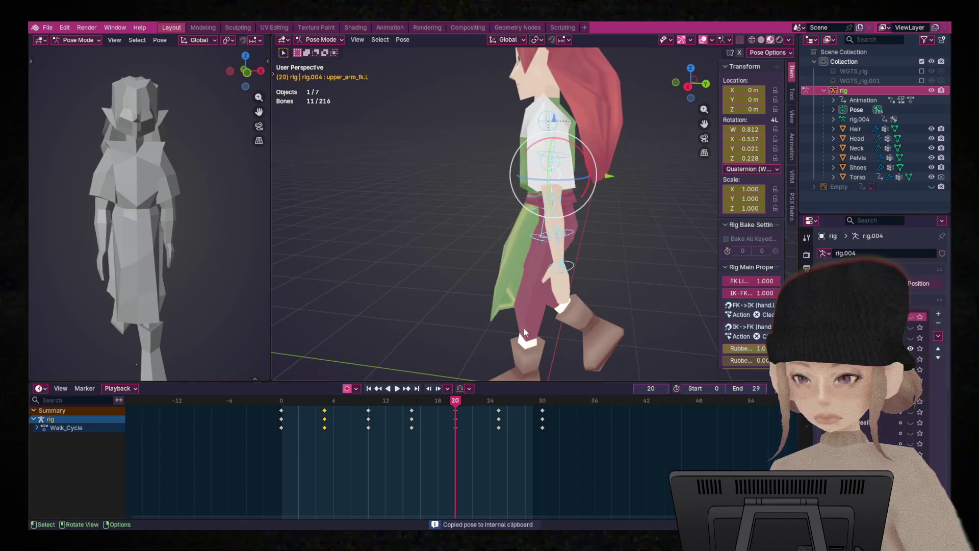
{"action": "right_click", "coordinate": [546, 231]}
{"action": "left_click", "coordinate": [538, 247]}
- Play back to check the arms, then stop at frame 10 with the left forearm selected
{"action": "key", "text": "space"}
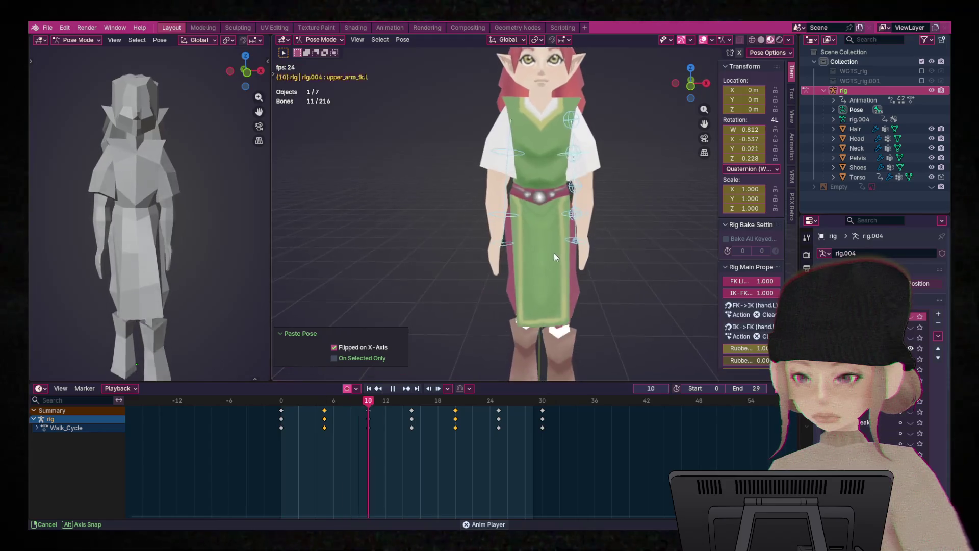
{"action": "middle_click_drag", "start_coordinate": [578, 255], "coordinate": [680, 253]}
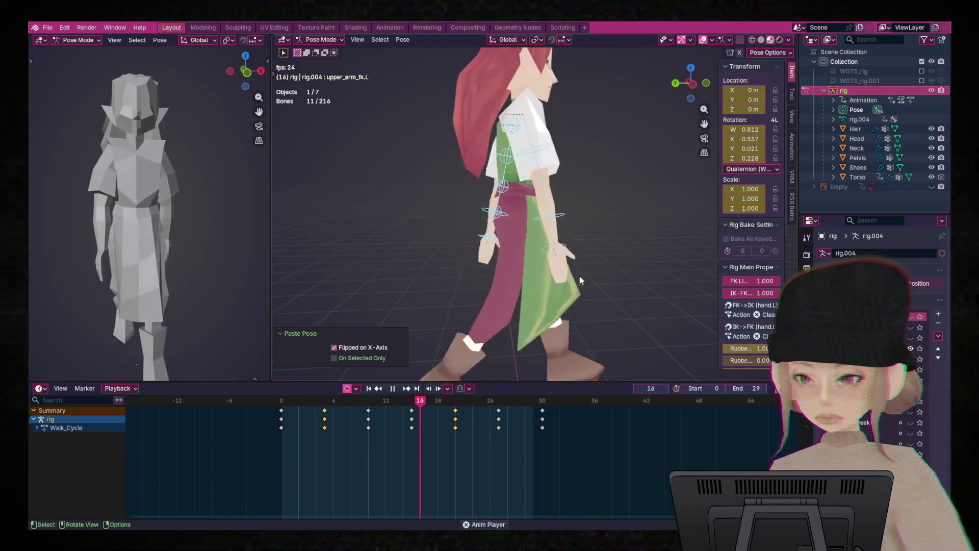
{"action": "key", "text": "space"}
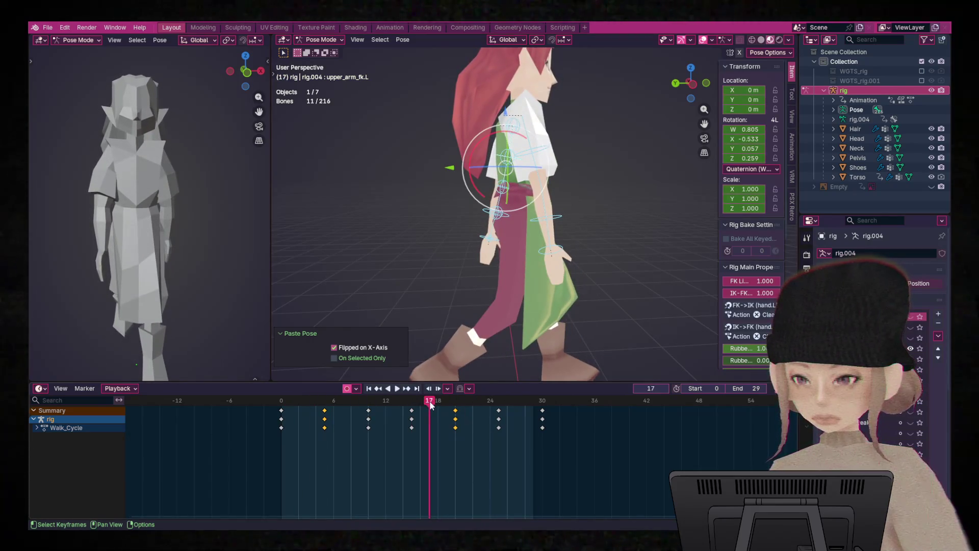
{"action": "left_click_drag", "start_coordinate": [430, 404], "coordinate": [367, 404]}
{"action": "mouse_move", "coordinate": [605, 212]}
{"action": "middle_mouse_down"}
{"action": "mouse_move", "coordinate": [390, 214]}
{"action": "mouse_move", "coordinate": [619, 217]}
{"action": "middle_mouse_up"}
{"action": "left_click", "coordinate": [581, 227]}
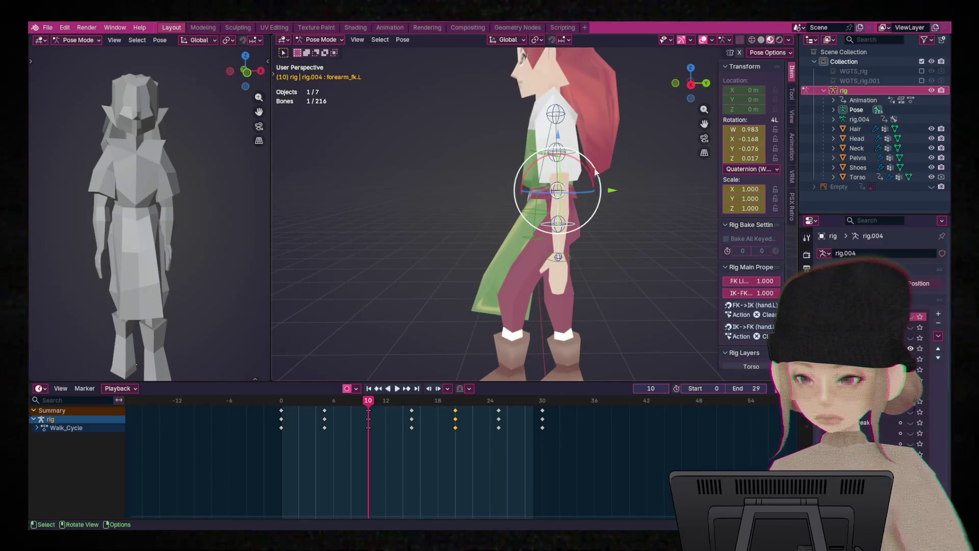
- Bend the left forearm at frame 10 and paste that pose X-flipped at frame 25
{"action": "mouse_move", "coordinate": [592, 176]}
{"action": "left_mouse_down"}
{"action": "mouse_move", "coordinate": [716, 321]}
{"action": "mouse_move", "coordinate": [584, 154]}
{"action": "left_mouse_up"}
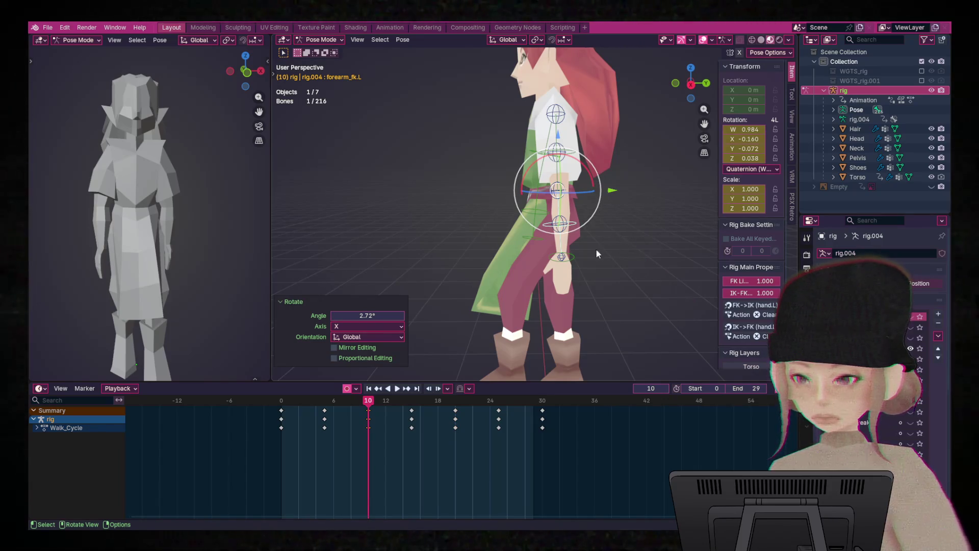
{"action": "left_click", "coordinate": [549, 175], "text": "shift"}
{"action": "right_click", "coordinate": [549, 174]}
{"action": "left_click", "coordinate": [510, 160]}
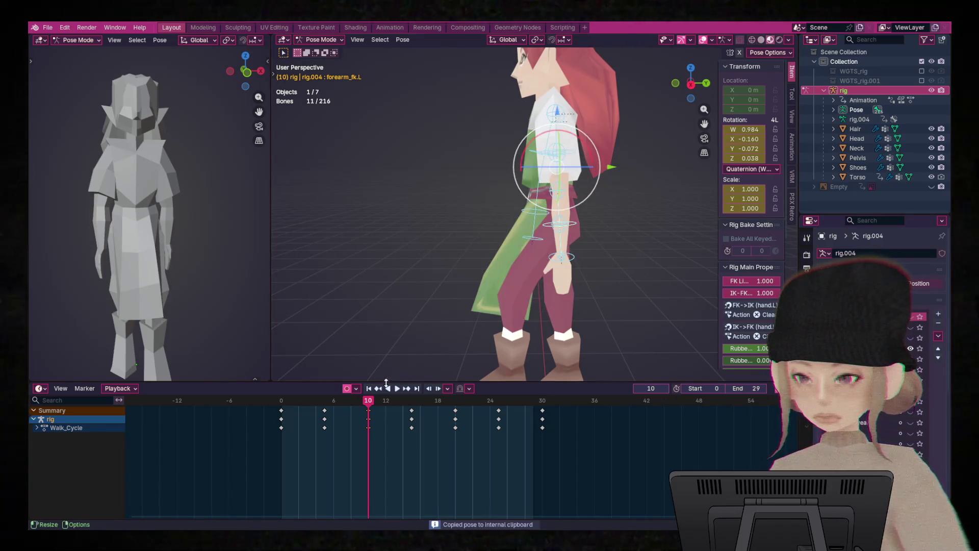
{"action": "left_click_drag", "start_coordinate": [372, 404], "coordinate": [498, 412]}
{"action": "right_click", "coordinate": [555, 186]}
{"action": "left_click", "coordinate": [553, 200]}
- Play the walk cycle, orbiting around to the character's front
{"action": "key", "text": "space"}
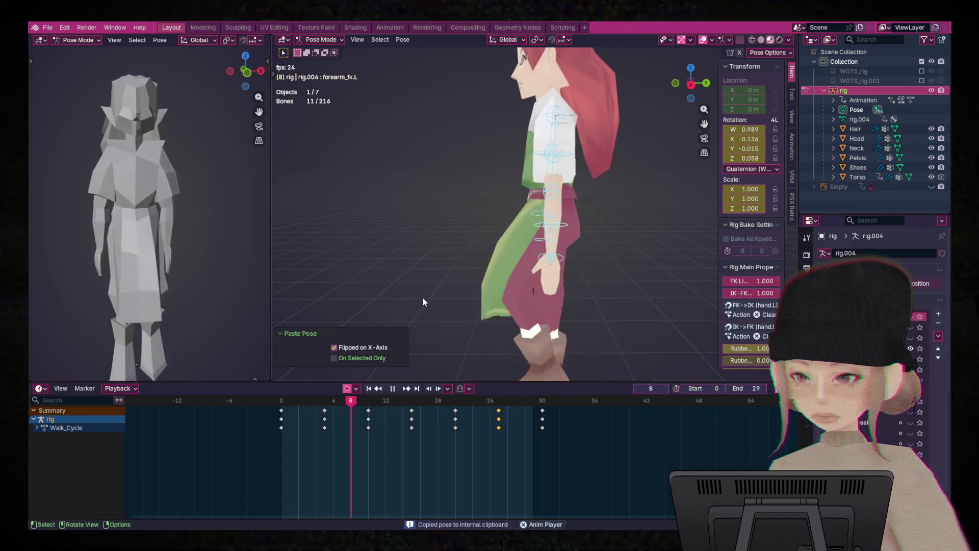
{"action": "mouse_move", "coordinate": [595, 256]}
{"action": "middle_mouse_down"}
{"action": "mouse_move", "coordinate": [606, 261]}
{"action": "mouse_move", "coordinate": [505, 290]}
{"action": "mouse_move", "coordinate": [402, 253]}
{"action": "mouse_move", "coordinate": [714, 253]}
{"action": "mouse_move", "coordinate": [629, 245]}
{"action": "middle_mouse_up"}
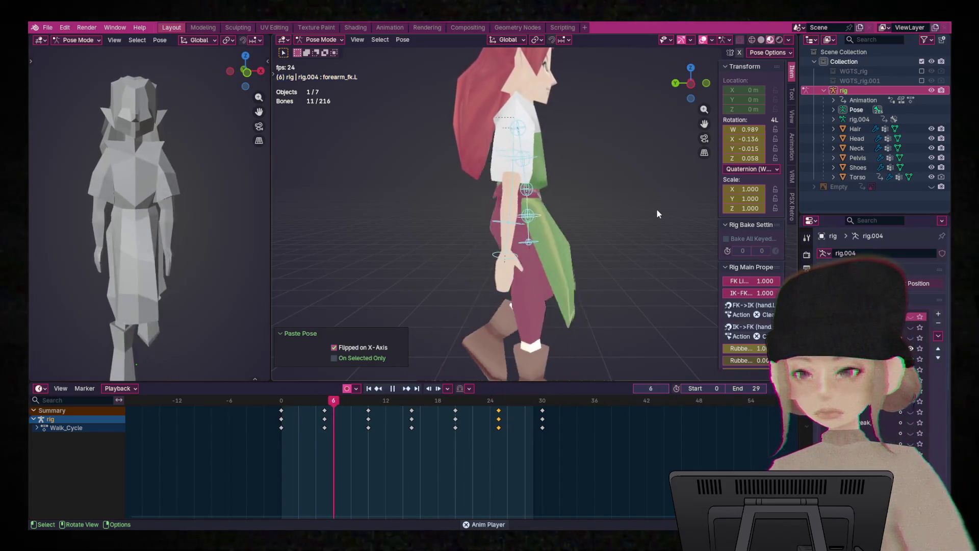
{"action": "mouse_move", "coordinate": [663, 238]}
{"action": "middle_mouse_down"}
{"action": "mouse_move", "coordinate": [525, 218]}
{"action": "mouse_move", "coordinate": [611, 267]}
{"action": "middle_mouse_up"}
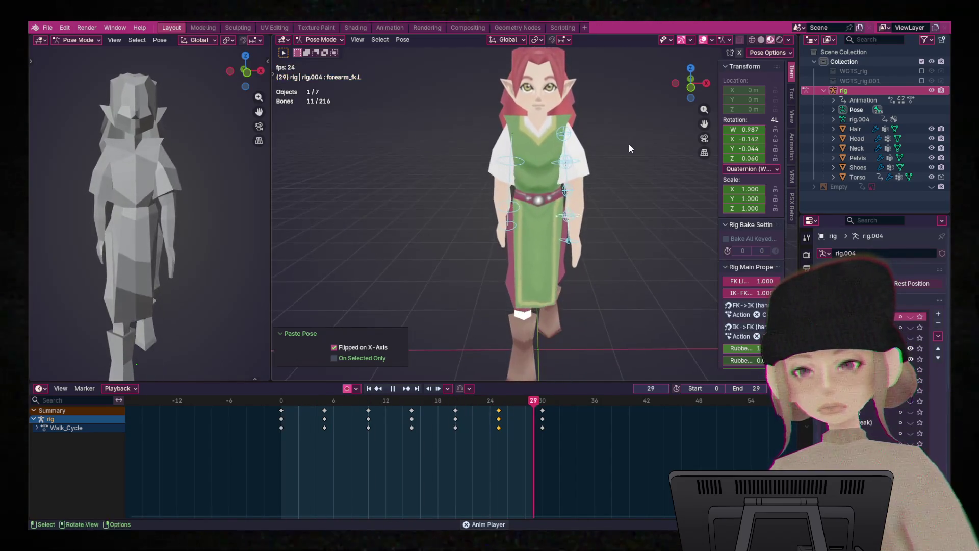
{"action": "scroll", "coordinate": [633, 163], "scroll_direction": "down", "scroll_amount": 2}
{"action": "middle_click_drag", "start_coordinate": [640, 168], "coordinate": [628, 172]}
{"action": "scroll", "coordinate": [627, 194], "scroll_direction": "up", "scroll_amount": 2}
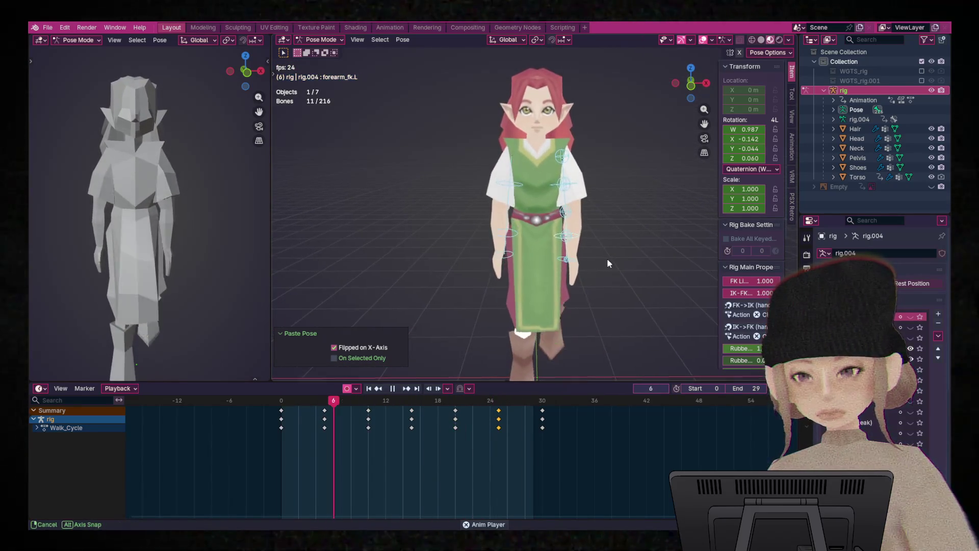
{"action": "scroll", "coordinate": [620, 243], "scroll_direction": "down", "scroll_amount": 1}
{"action": "middle_click_drag", "start_coordinate": [617, 243], "coordinate": [610, 242]}
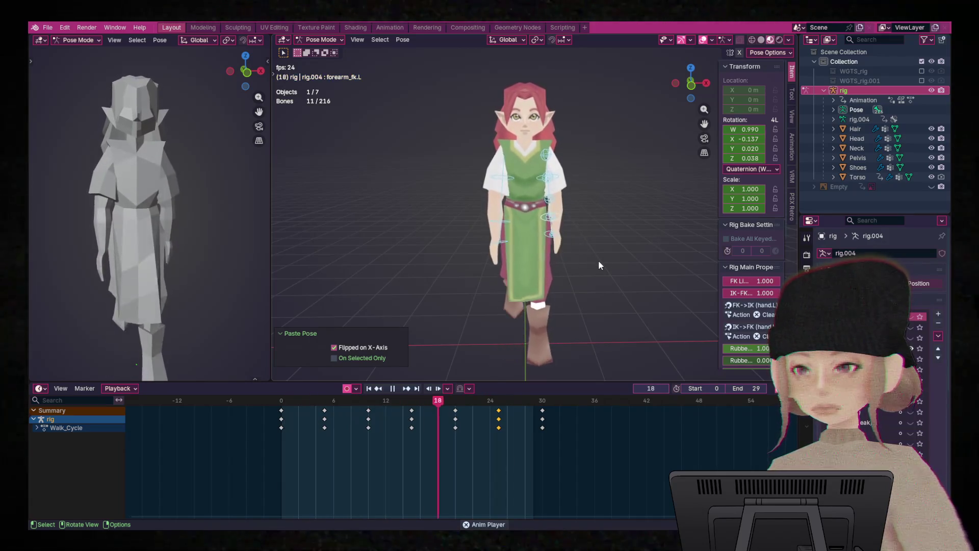
{"action": "mouse_move", "coordinate": [599, 260]}
{"action": "middle_mouse_down", "text": "ctrl"}
{"action": "mouse_move", "coordinate": [653, 277]}
{"action": "mouse_move", "coordinate": [653, 268]}
{"action": "middle_mouse_up", "text": "ctrl"}
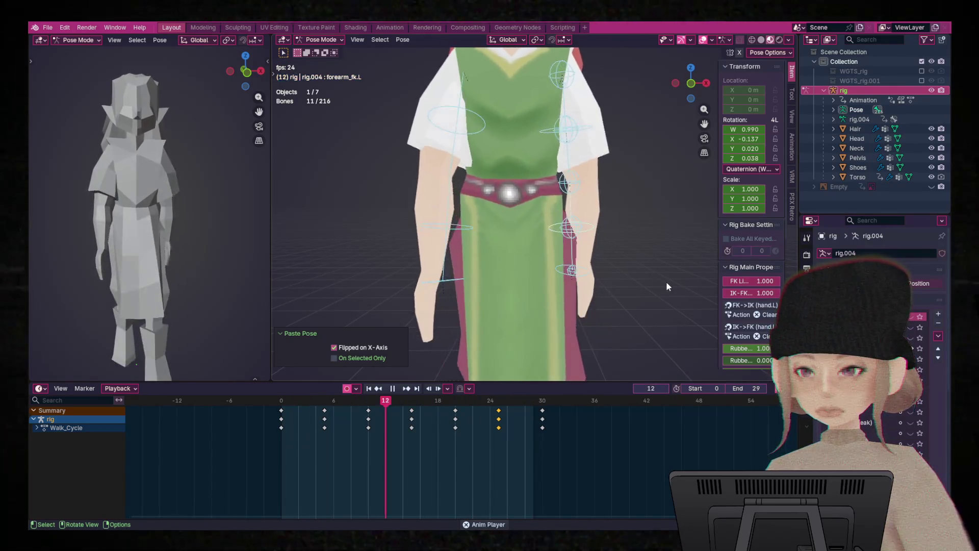
{"action": "key", "text": "space"}
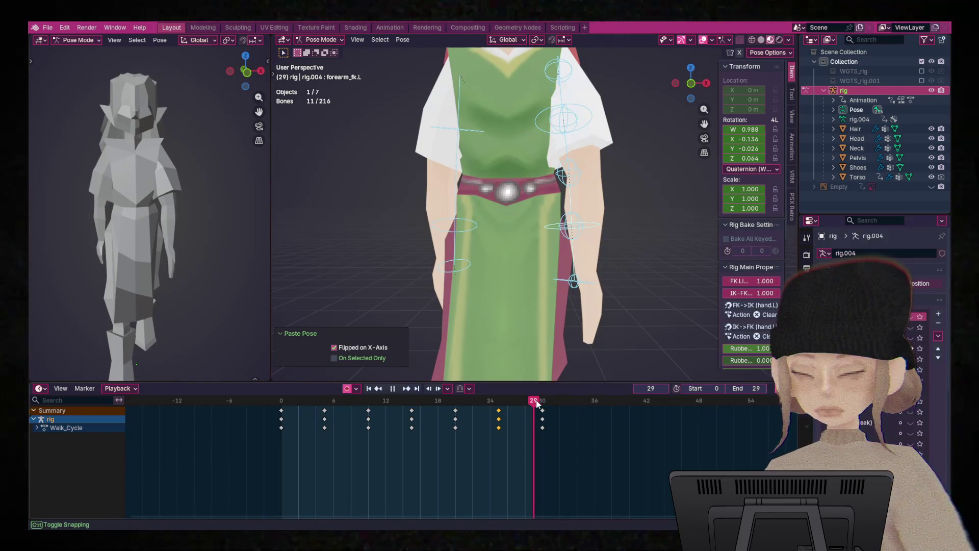
- Return to frame 0 and rotate the left forearm slightly
{"action": "left_click_drag", "start_coordinate": [546, 402], "coordinate": [544, 403]}
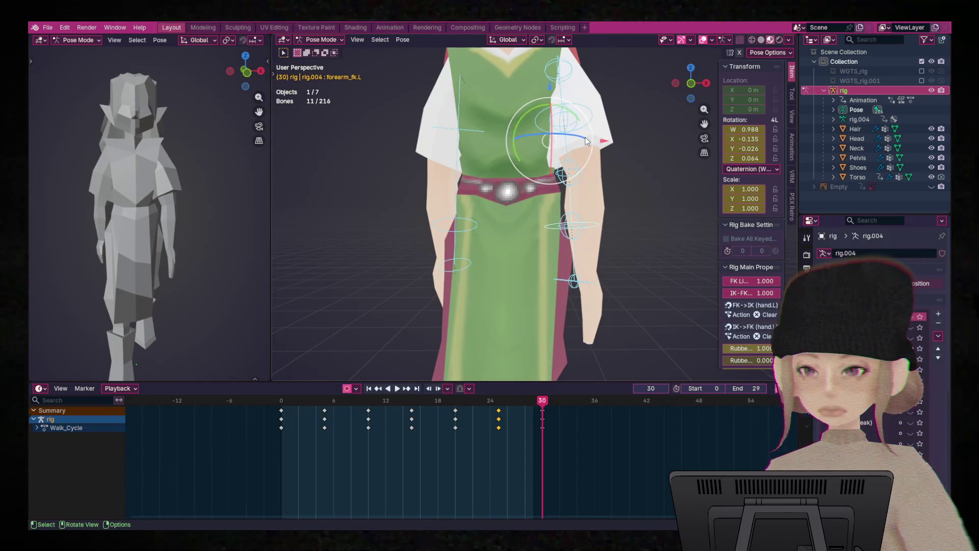
{"action": "mouse_move", "coordinate": [636, 244]}
{"action": "middle_mouse_down", "text": "ctrl"}
{"action": "mouse_move", "coordinate": [618, 261]}
{"action": "mouse_move", "coordinate": [619, 290]}
{"action": "middle_mouse_up", "text": "ctrl"}
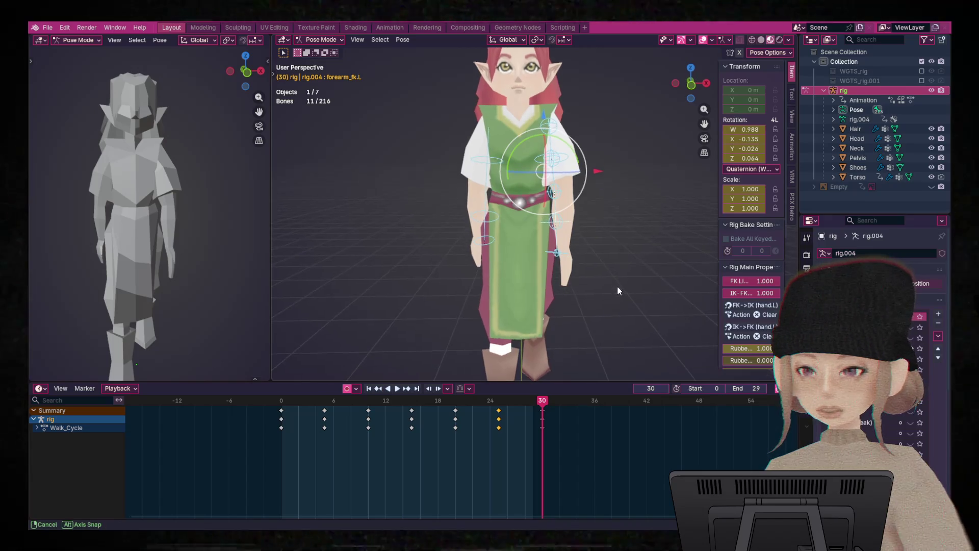
{"action": "mouse_move", "coordinate": [550, 402]}
{"action": "left_mouse_down"}
{"action": "mouse_move", "coordinate": [238, 413]}
{"action": "mouse_move", "coordinate": [494, 425]}
{"action": "mouse_move", "coordinate": [278, 419]}
{"action": "mouse_move", "coordinate": [299, 403]}
{"action": "mouse_move", "coordinate": [327, 405]}
{"action": "mouse_move", "coordinate": [375, 409]}
{"action": "mouse_move", "coordinate": [256, 409]}
{"action": "left_mouse_up"}
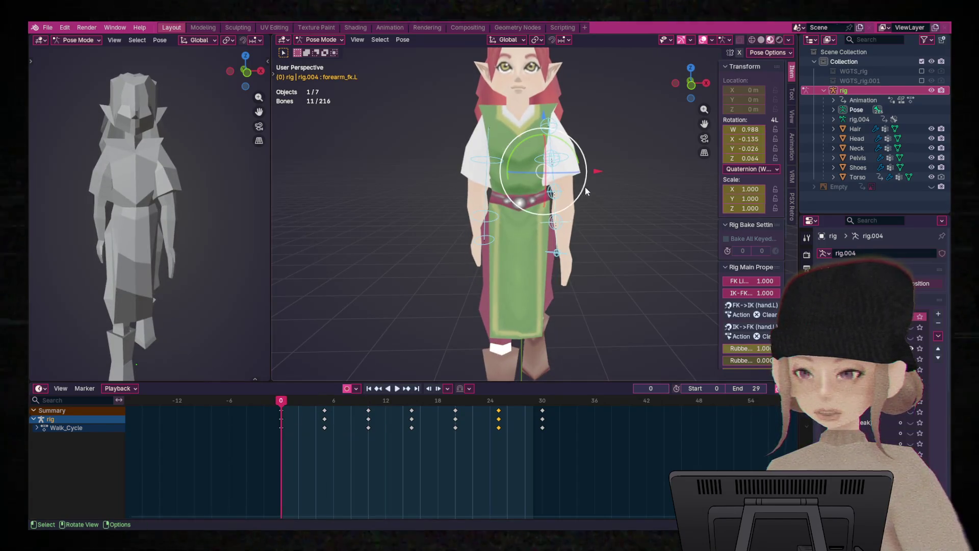
{"action": "left_click", "coordinate": [565, 223]}
{"action": "left_click_drag", "start_coordinate": [587, 175], "coordinate": [587, 174]}
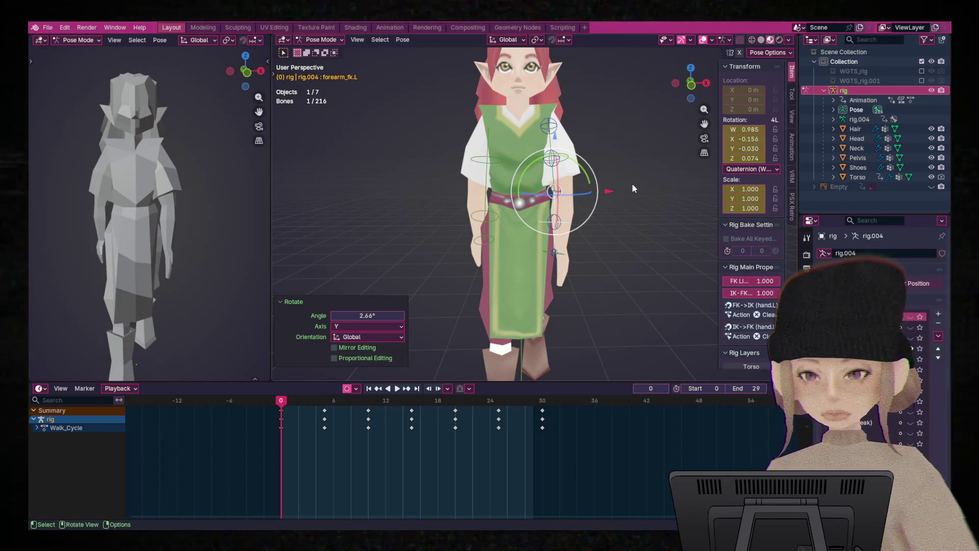
- Copy all eleven bones' pose; paste it mirrored at frame 15 and unmirrored at frame 30, then play back
{"action": "key", "text": "a"}
{"action": "right_click", "coordinate": [547, 216]}
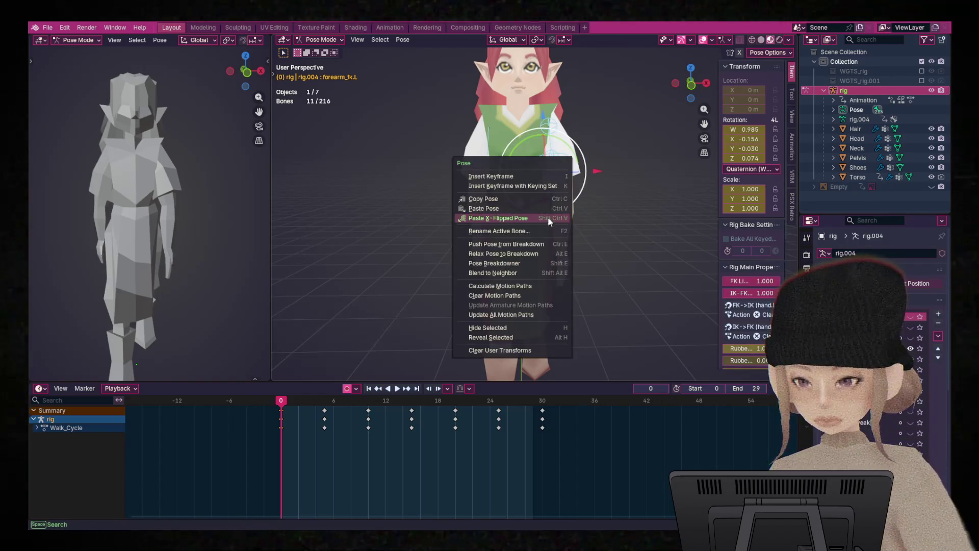
{"action": "left_click", "coordinate": [517, 202]}
{"action": "mouse_move", "coordinate": [286, 405]}
{"action": "left_mouse_down"}
{"action": "mouse_move", "coordinate": [413, 431]}
{"action": "mouse_move", "coordinate": [542, 402]}
{"action": "left_mouse_up"}
{"action": "right_click", "coordinate": [515, 156]}
{"action": "left_click", "coordinate": [536, 176]}
{"action": "key", "text": "i"}
{"action": "right_click", "coordinate": [529, 215]}
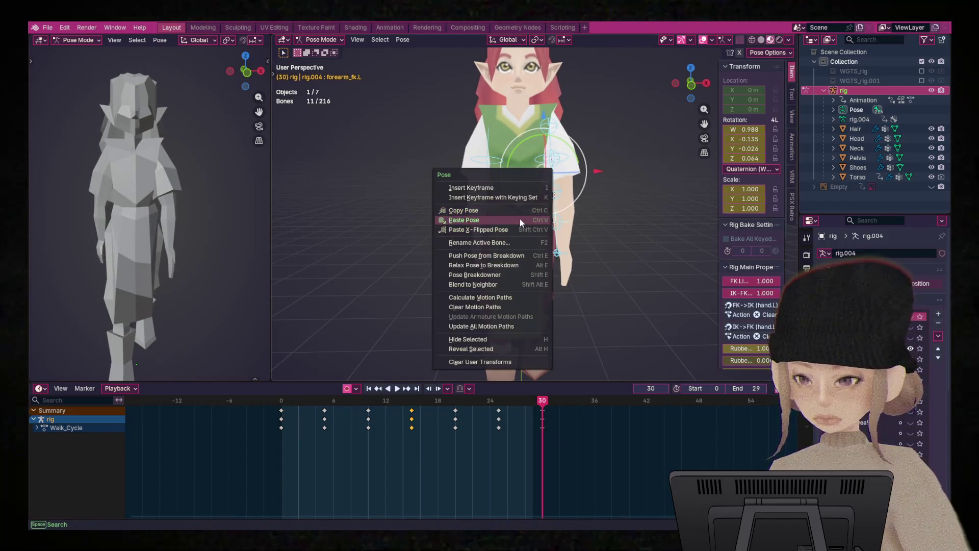
{"action": "left_click", "coordinate": [520, 220]}
{"action": "key", "text": "space"}
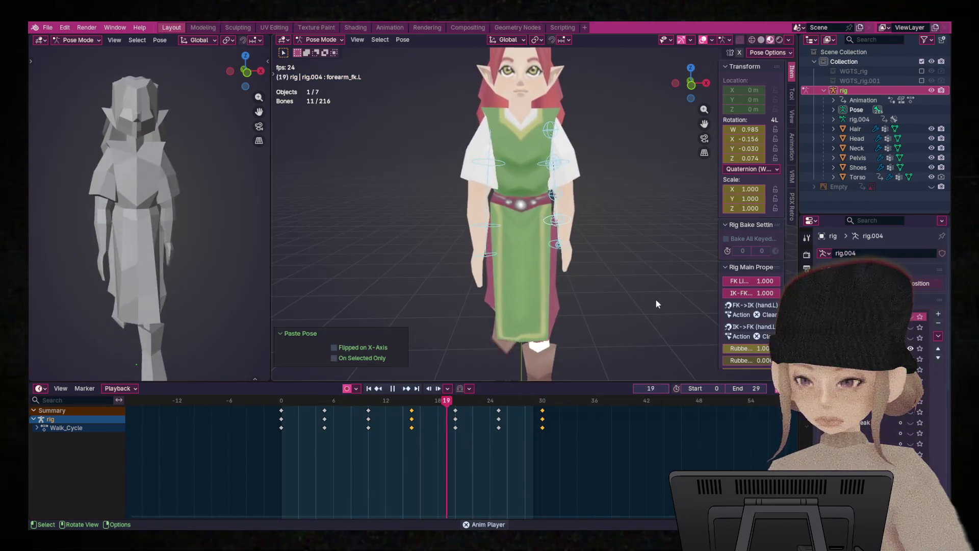
{"action": "key", "text": "space"}
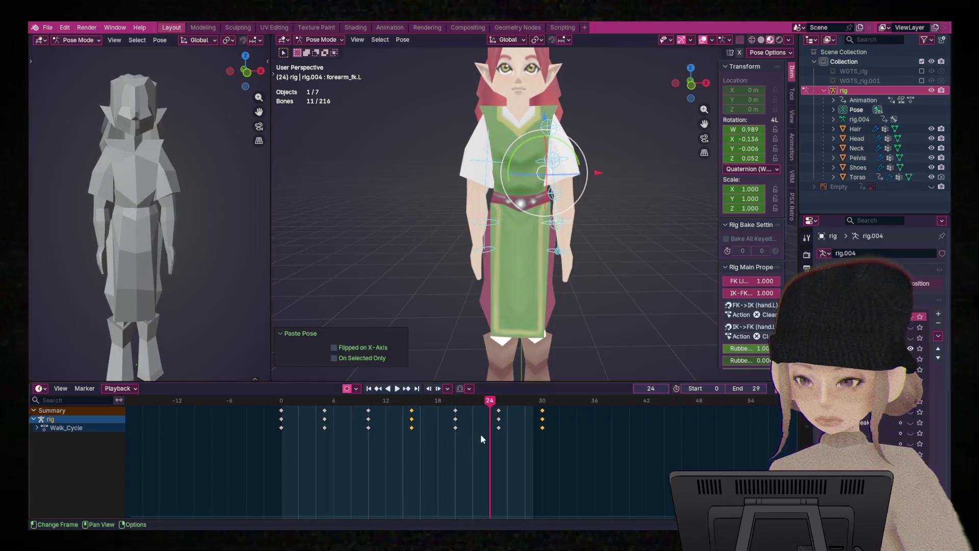
- Rotate the left forearm at frame 25 and paste that pose mirrored onto frame 10
{"action": "left_click_drag", "start_coordinate": [494, 405], "coordinate": [529, 368]}
{"action": "left_click", "coordinate": [568, 226]}
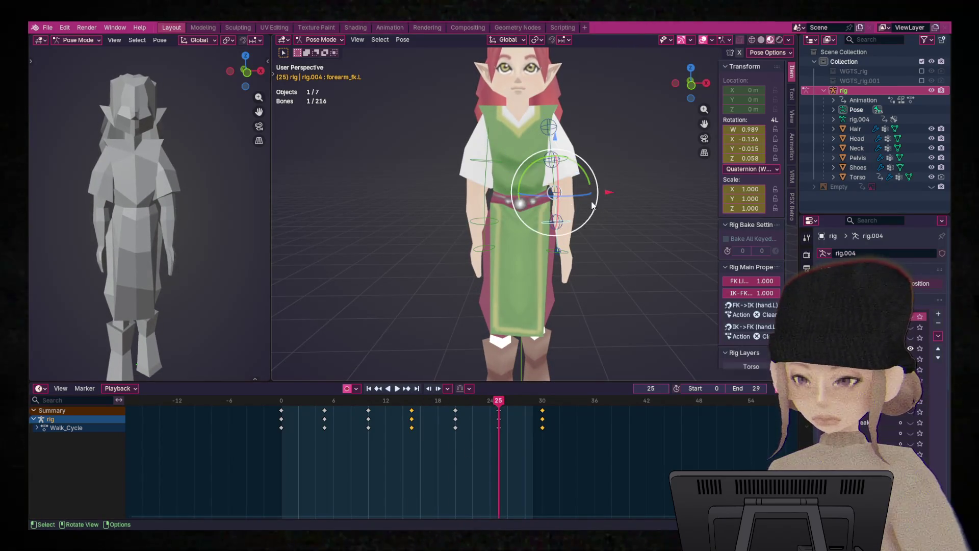
{"action": "key", "text": "r"}
{"action": "left_click", "coordinate": [591, 183]}
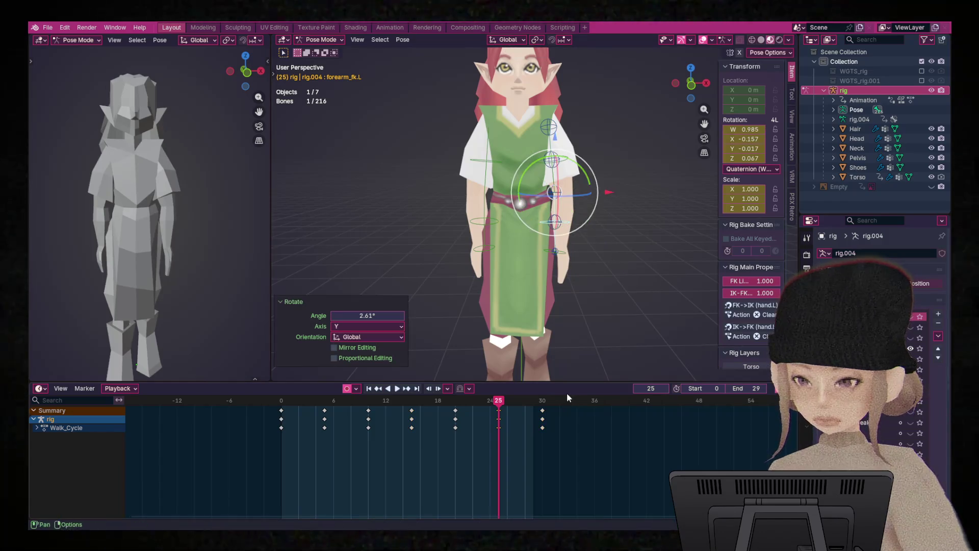
{"action": "key", "text": "a"}
{"action": "right_click", "coordinate": [518, 227]}
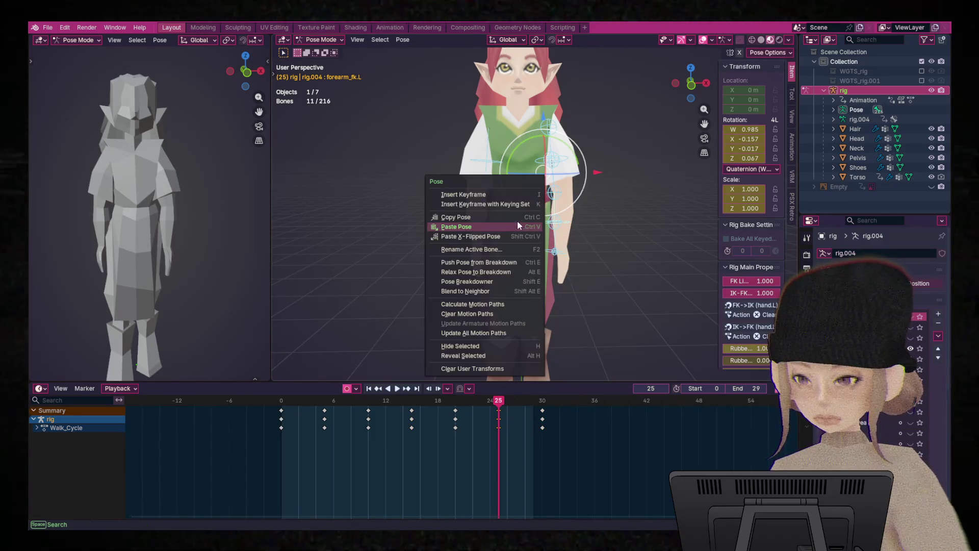
{"action": "left_click", "coordinate": [518, 220]}
{"action": "left_click_drag", "start_coordinate": [498, 405], "coordinate": [368, 419]}
{"action": "right_click", "coordinate": [557, 185]}
{"action": "left_click", "coordinate": [554, 203]}
- Review the playback and bend the left forearm further at frame 20
{"action": "key", "text": "space"}
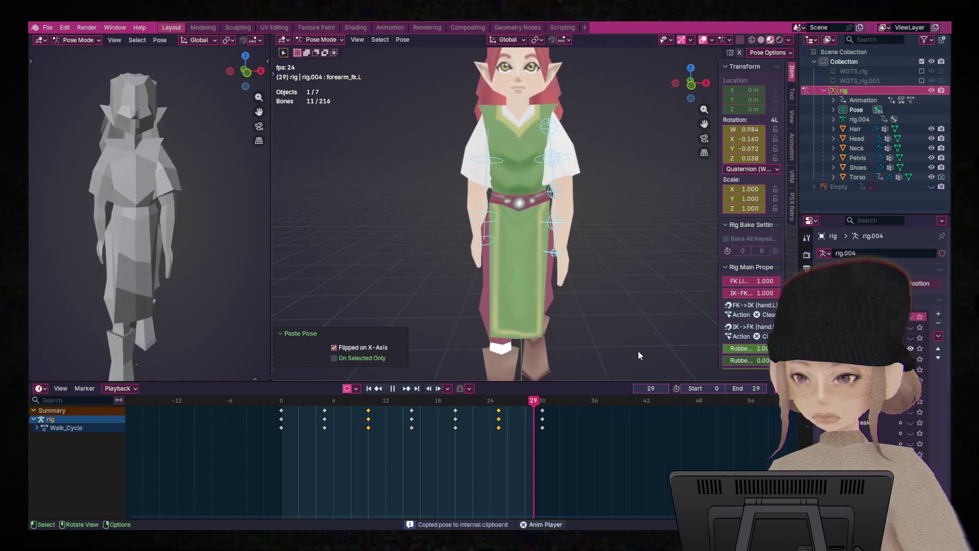
{"action": "key", "text": "space"}
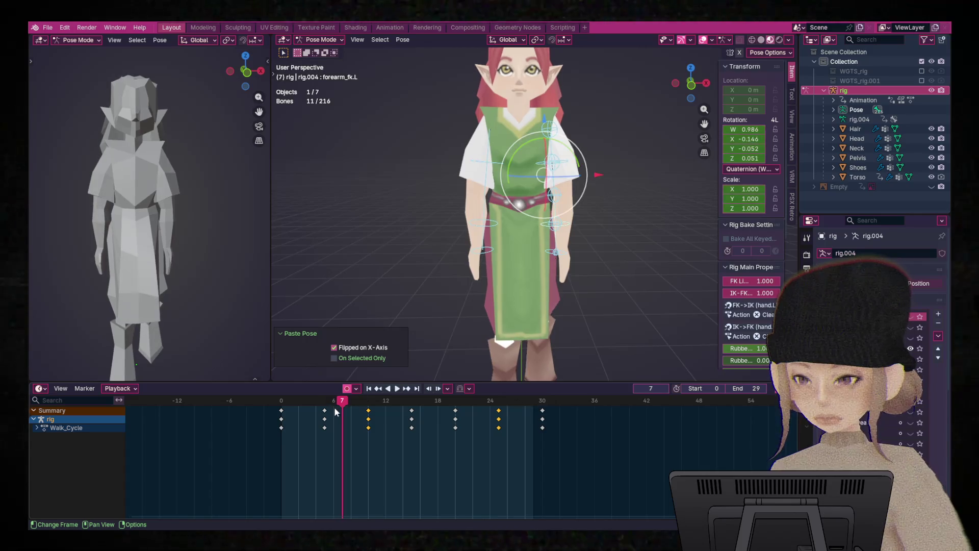
{"action": "key", "text": "Escape"}
{"action": "left_click", "coordinate": [574, 229]}
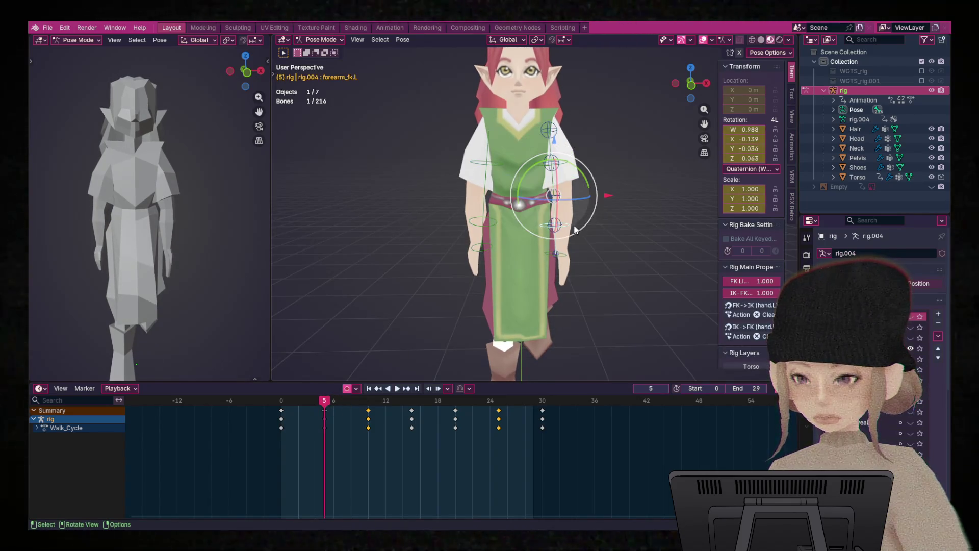
{"action": "key", "text": "space"}
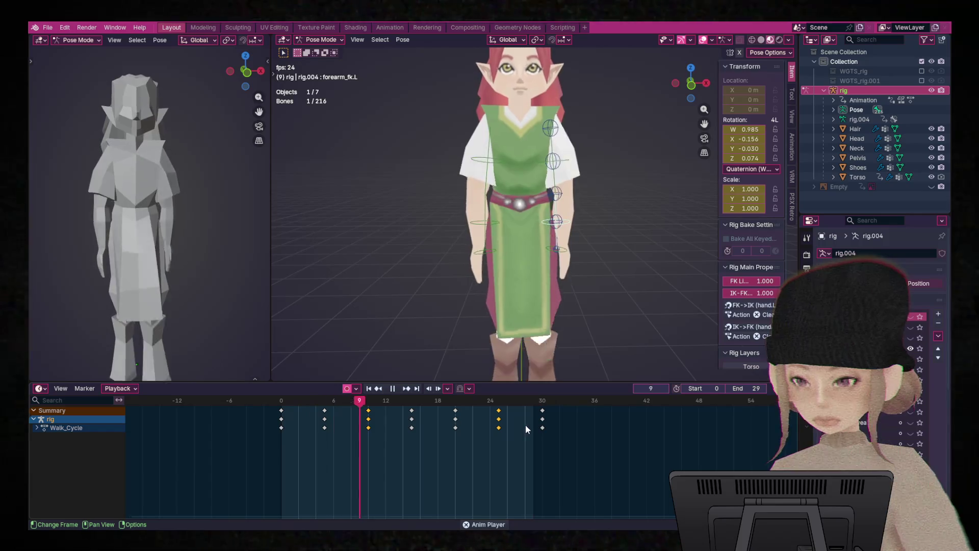
{"action": "key", "text": "space"}
{"action": "left_click_drag", "start_coordinate": [488, 406], "coordinate": [464, 406]}
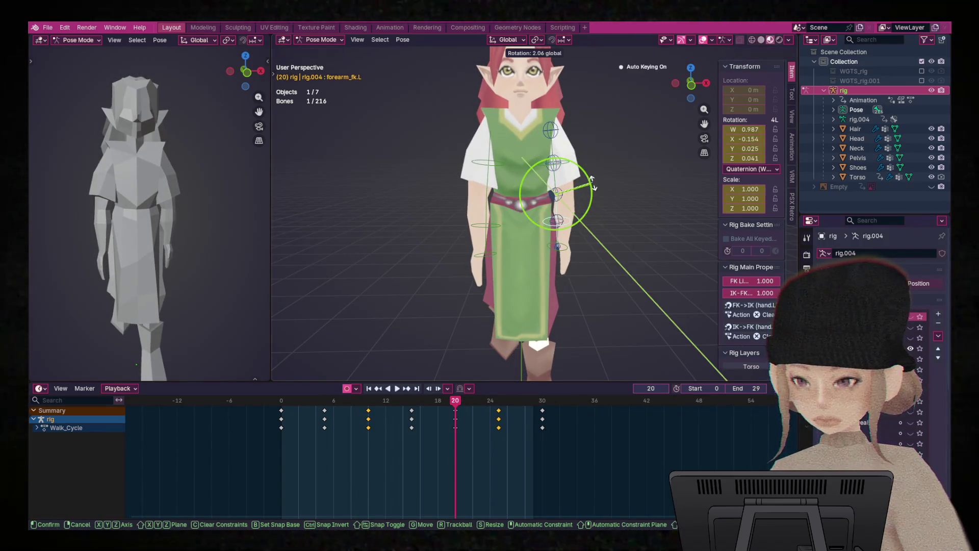
{"action": "left_click", "coordinate": [594, 188]}
- Copy the frame 20 pose of all eleven bones, paste it mirrored at frame 5, and play
{"action": "key", "text": "a"}
{"action": "right_click", "coordinate": [543, 218]}
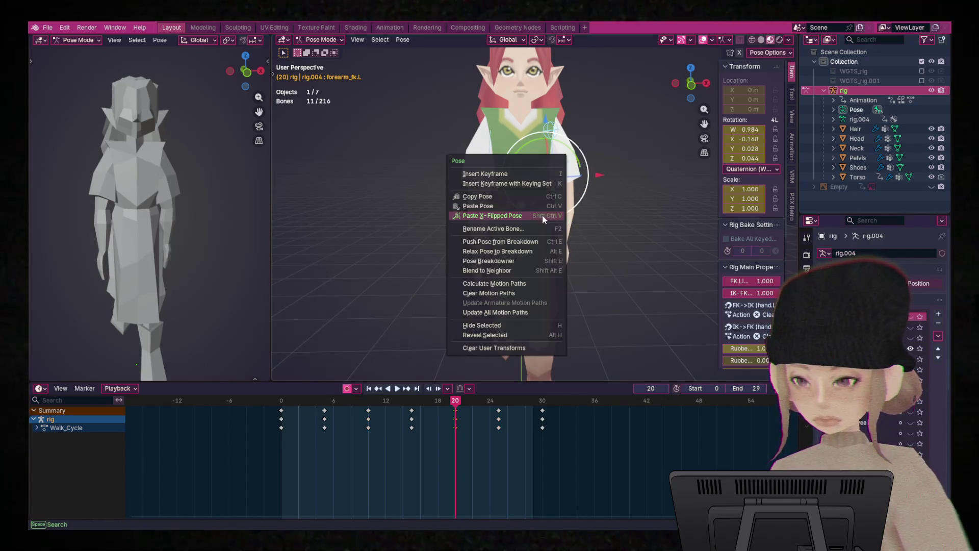
{"action": "left_click", "coordinate": [521, 200]}
{"action": "left_click_drag", "start_coordinate": [456, 406], "coordinate": [326, 414]}
{"action": "right_click", "coordinate": [555, 173]}
{"action": "left_click", "coordinate": [547, 189]}
{"action": "key", "text": "space"}
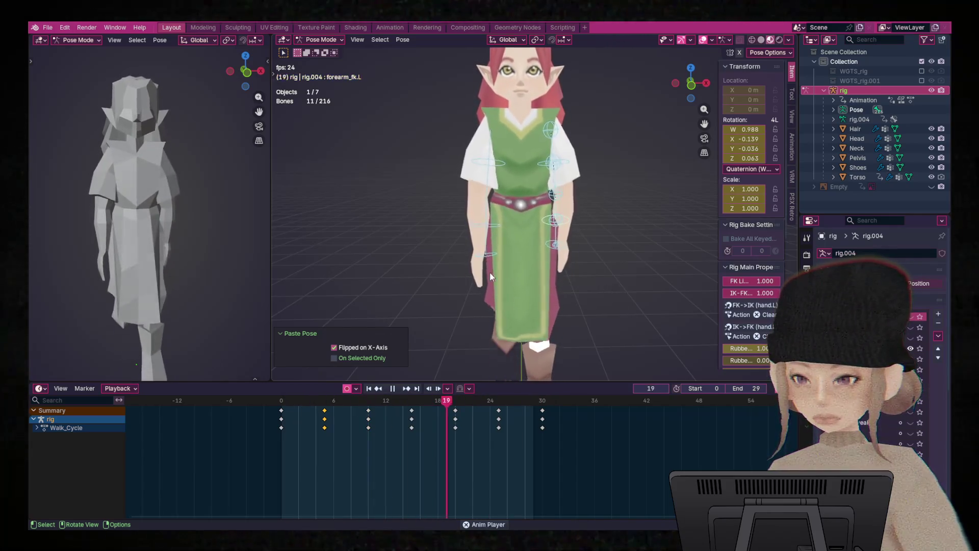
{"action": "middle_click_drag", "start_coordinate": [490, 272], "coordinate": [601, 274]}
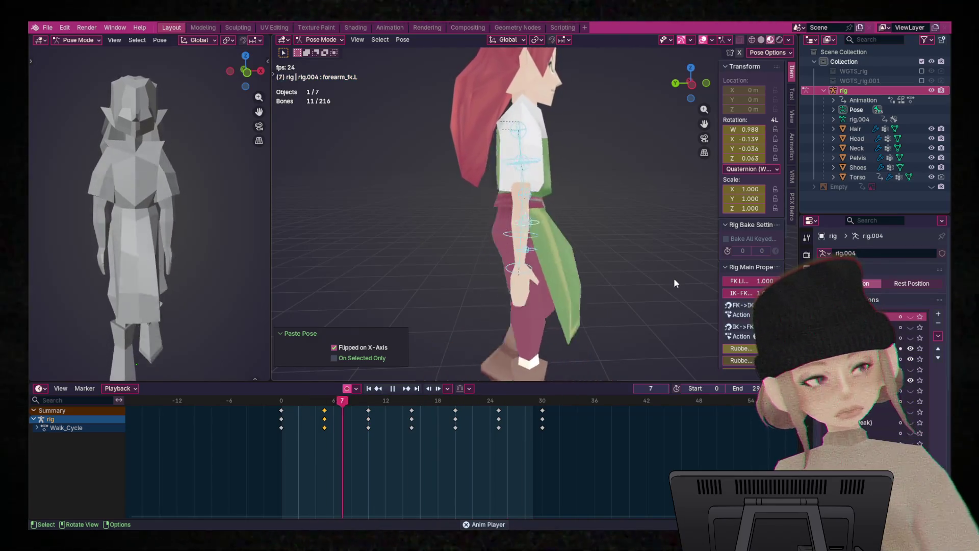
{"action": "middle_click_drag", "start_coordinate": [653, 216], "coordinate": [568, 261]}
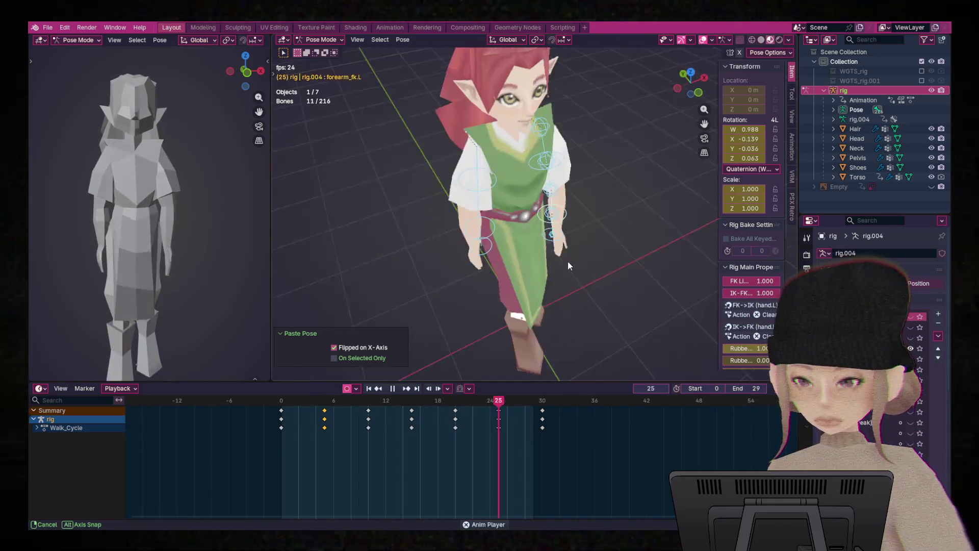
{"action": "middle_click_drag", "start_coordinate": [657, 264], "coordinate": [545, 252]}
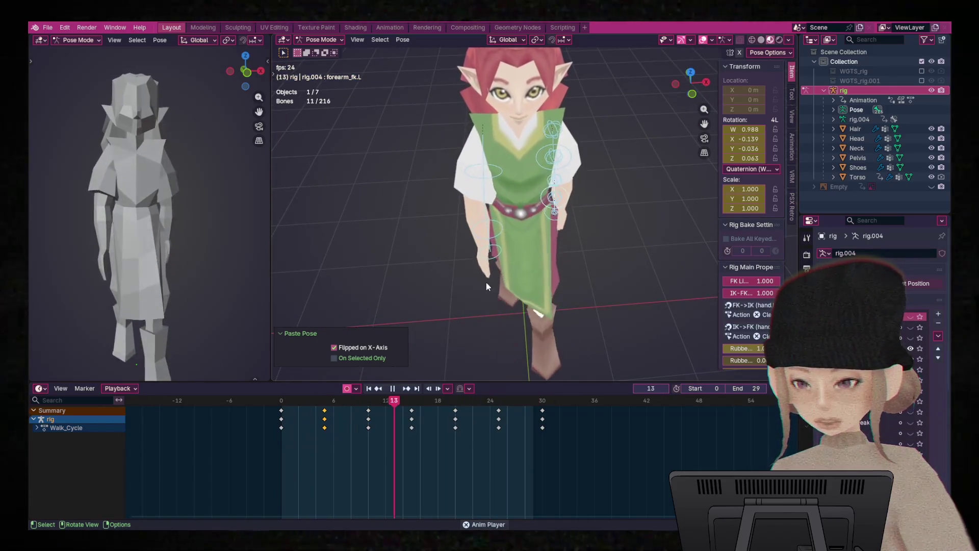
{"action": "mouse_move", "coordinate": [675, 199]}
{"action": "middle_mouse_down"}
{"action": "mouse_move", "coordinate": [586, 286]}
{"action": "mouse_move", "coordinate": [587, 268]}
{"action": "mouse_move", "coordinate": [581, 280]}
{"action": "middle_mouse_up"}
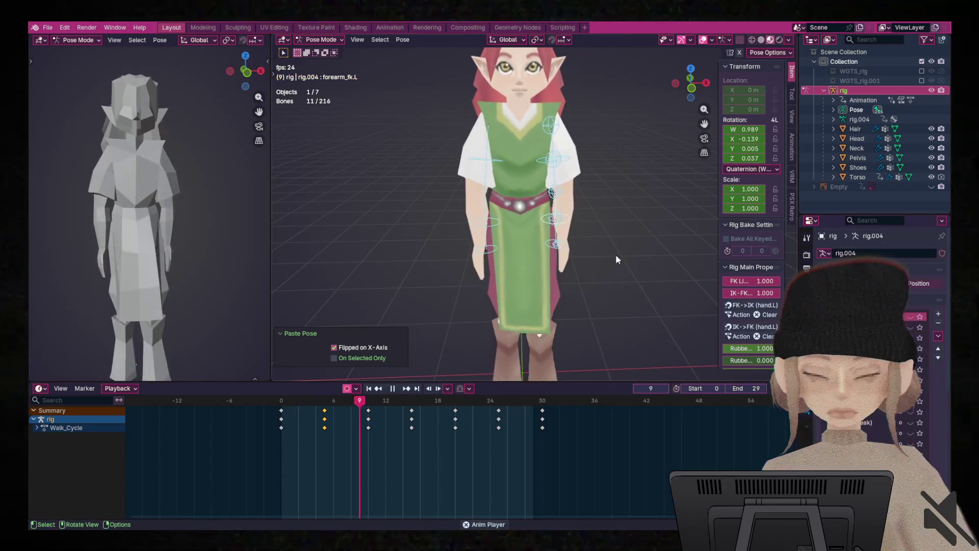
{"action": "key", "text": "space"}
{"action": "key", "text": "shift+Left"}
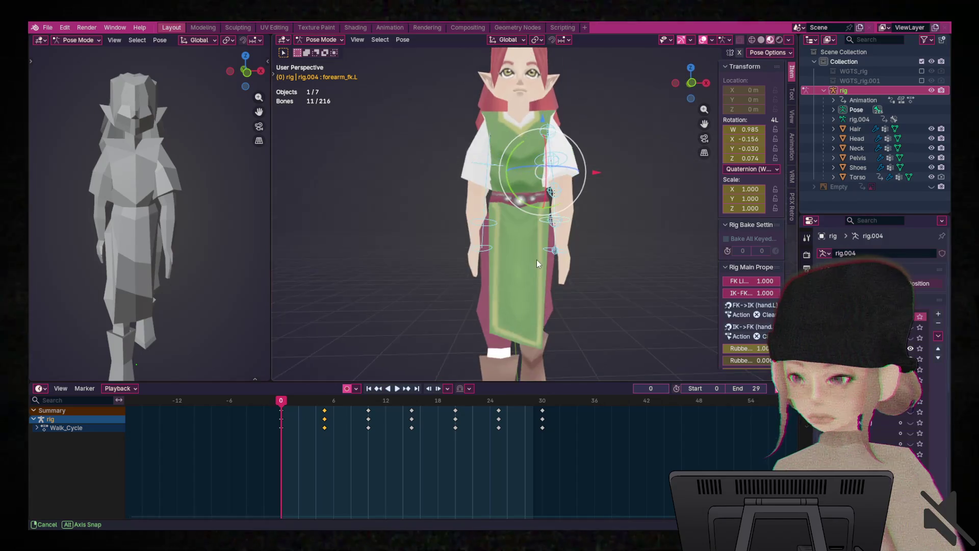
{"action": "middle_click_drag", "start_coordinate": [531, 276], "coordinate": [543, 281]}
{"action": "scroll", "coordinate": [543, 281], "scroll_direction": "down", "scroll_amount": 3}
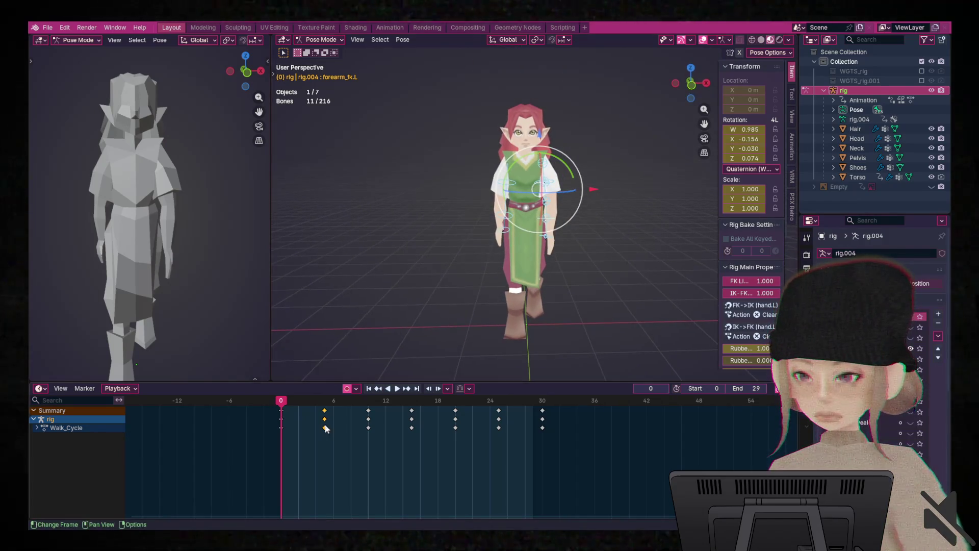
{"action": "left_click_drag", "start_coordinate": [290, 405], "coordinate": [327, 415]}
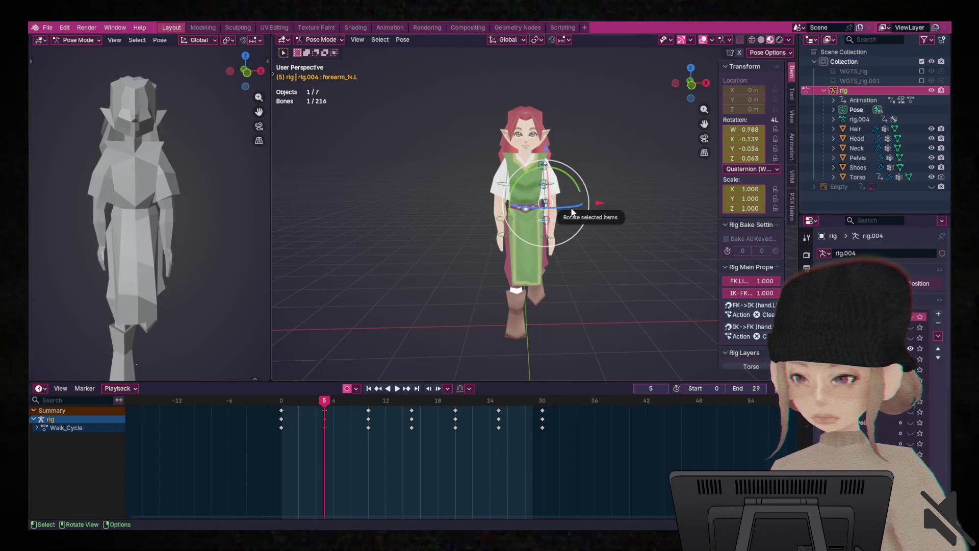
- Rotate the left forearm -6.9° at frame 5, carry that pose to frame 10 and adjust it
{"action": "left_click", "coordinate": [560, 218]}
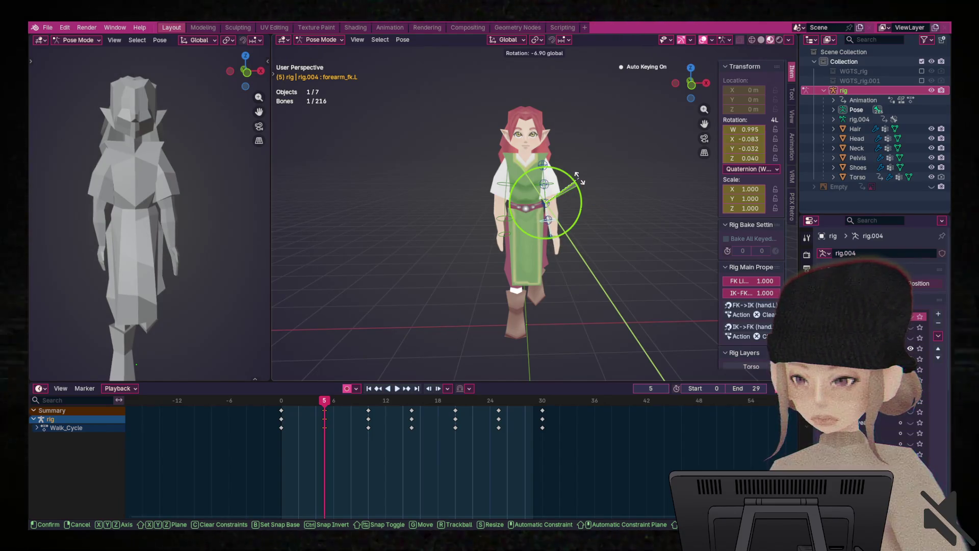
{"action": "left_click", "coordinate": [578, 179]}
{"action": "right_click", "coordinate": [552, 220]}
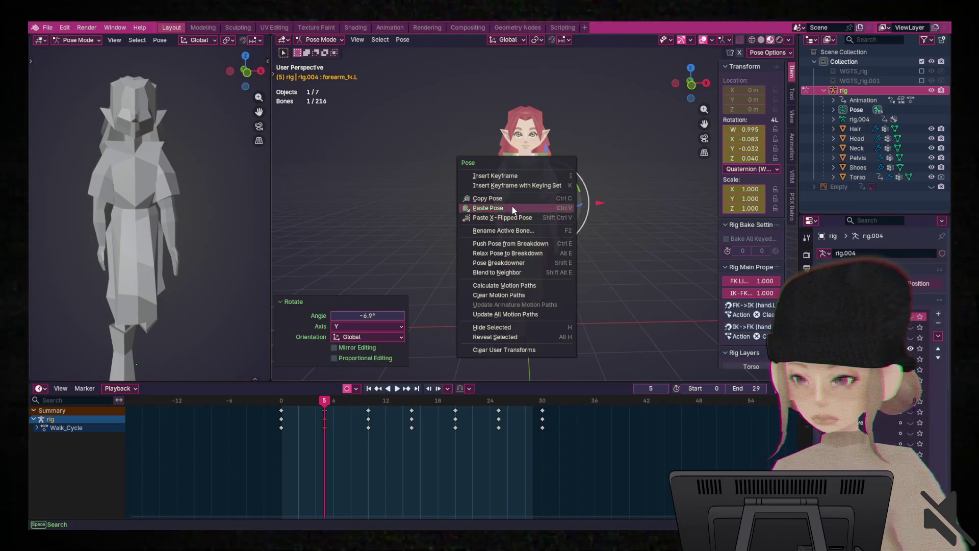
{"action": "left_click", "coordinate": [510, 198]}
{"action": "left_click_drag", "start_coordinate": [329, 402], "coordinate": [370, 396]}
{"action": "right_click", "coordinate": [568, 216]}
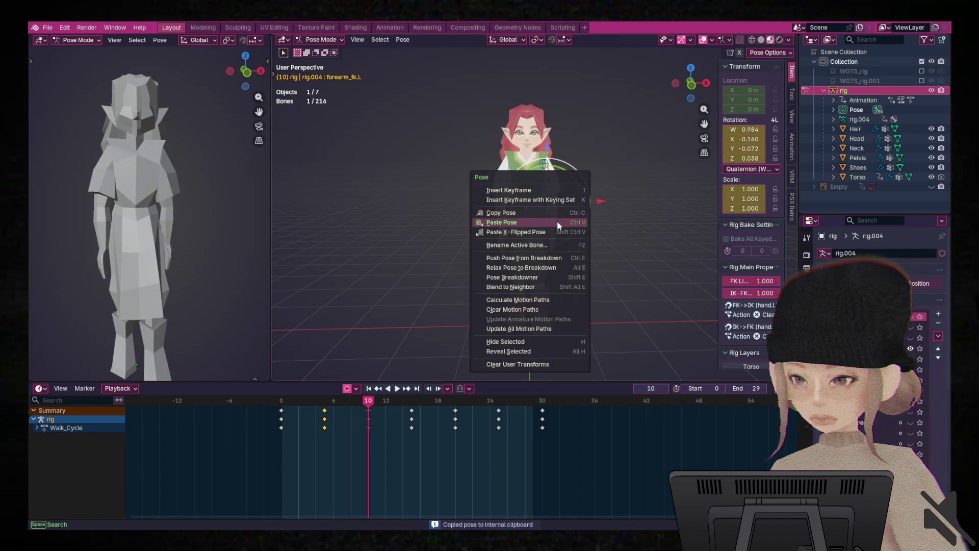
{"action": "left_click", "coordinate": [559, 223]}
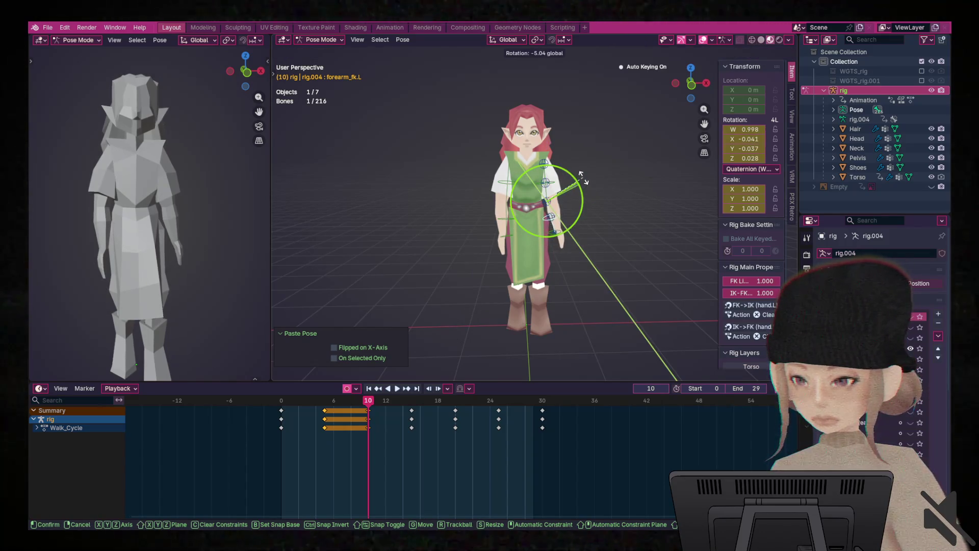
{"action": "left_click", "coordinate": [584, 179]}
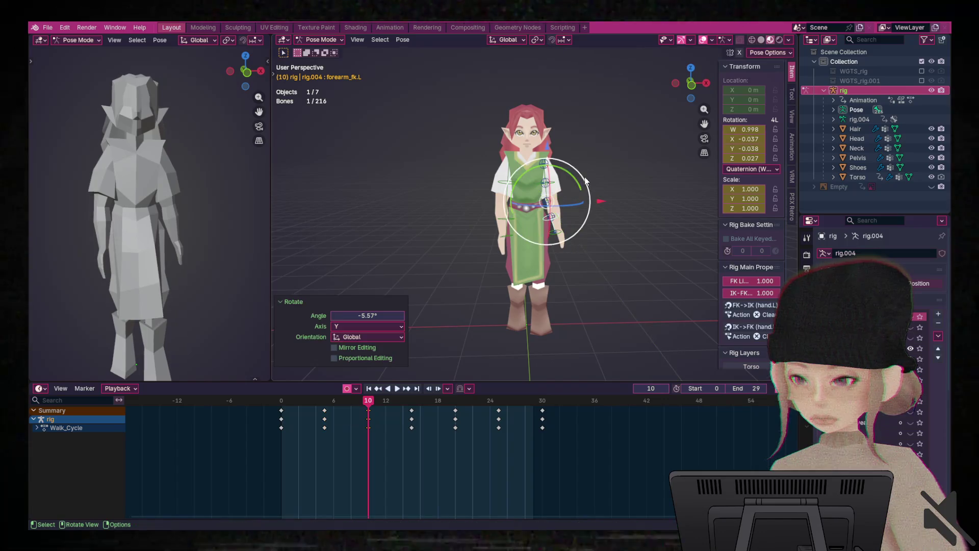
- Copy the frame 10 arm pose and paste it X-flipped at frame 25
{"action": "key", "text": "a"}
{"action": "right_click", "coordinate": [557, 225]}
{"action": "left_click", "coordinate": [510, 213]}
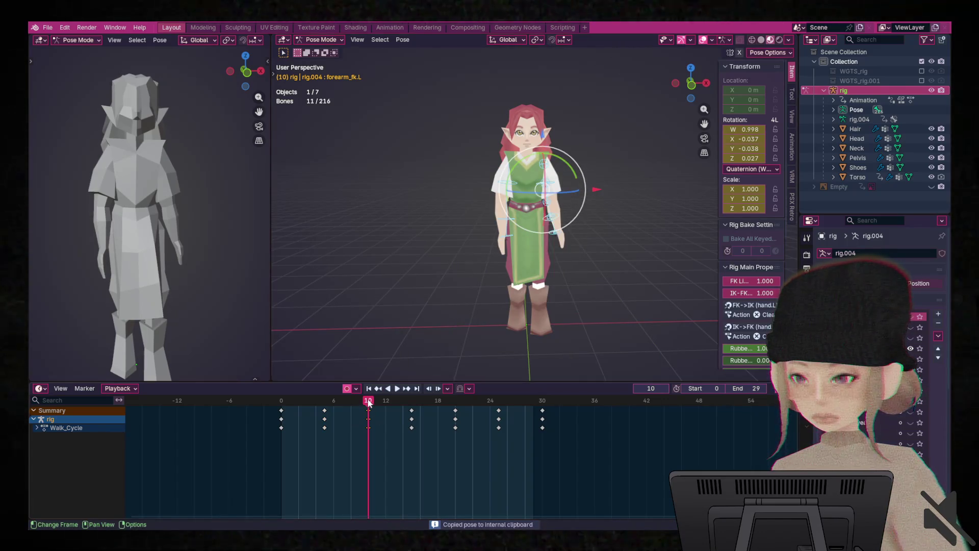
{"action": "left_click_drag", "start_coordinate": [368, 403], "coordinate": [506, 408]}
{"action": "right_click", "coordinate": [536, 262]}
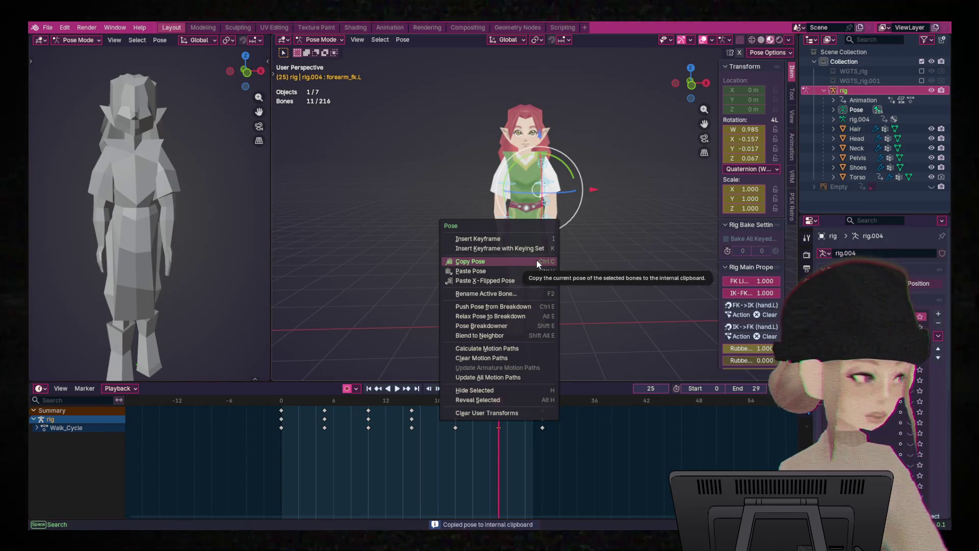
{"action": "left_click", "coordinate": [525, 280]}
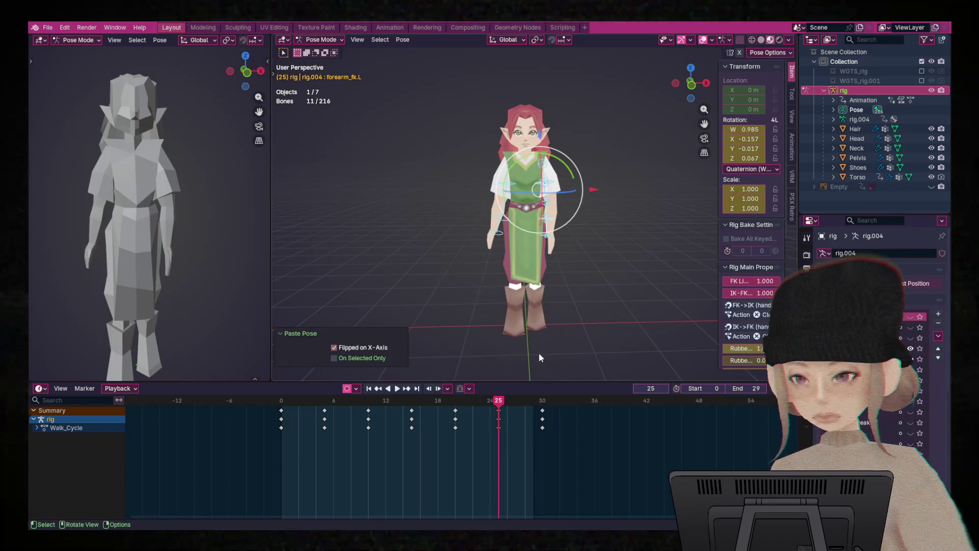
- Copy the frame 5 arm pose and paste it X-flipped at frame 20
{"action": "mouse_move", "coordinate": [488, 402]}
{"action": "left_mouse_down"}
{"action": "mouse_move", "coordinate": [399, 424]}
{"action": "mouse_move", "coordinate": [327, 427]}
{"action": "left_mouse_up"}
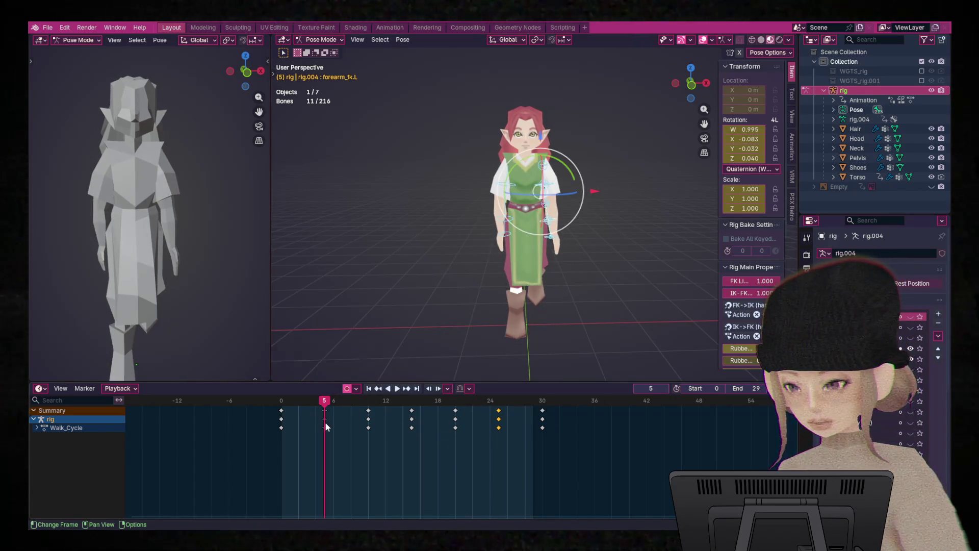
{"action": "right_click", "coordinate": [538, 238]}
{"action": "left_click", "coordinate": [528, 218]}
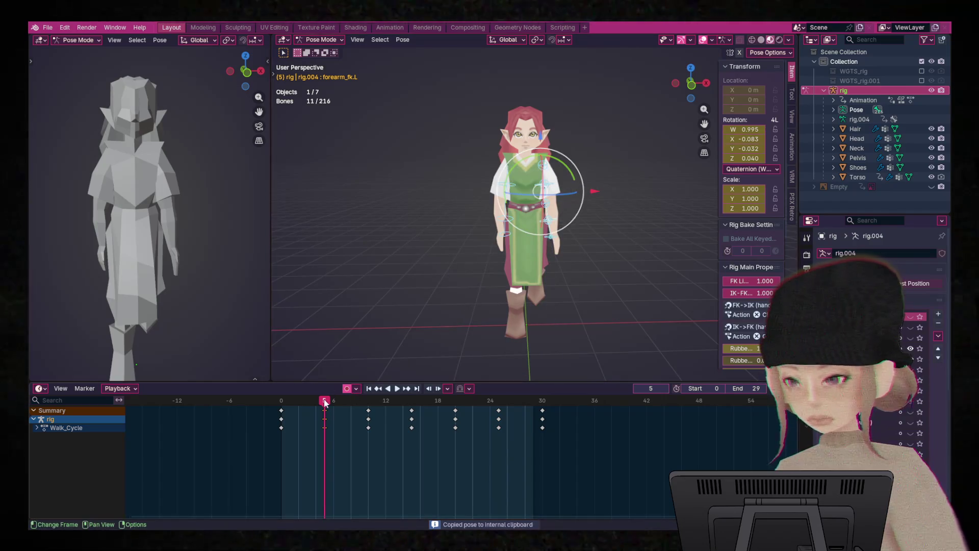
{"action": "key", "text": "space"}
{"action": "left_click", "coordinate": [454, 418]}
{"action": "key", "text": "space"}
{"action": "right_click", "coordinate": [509, 234]}
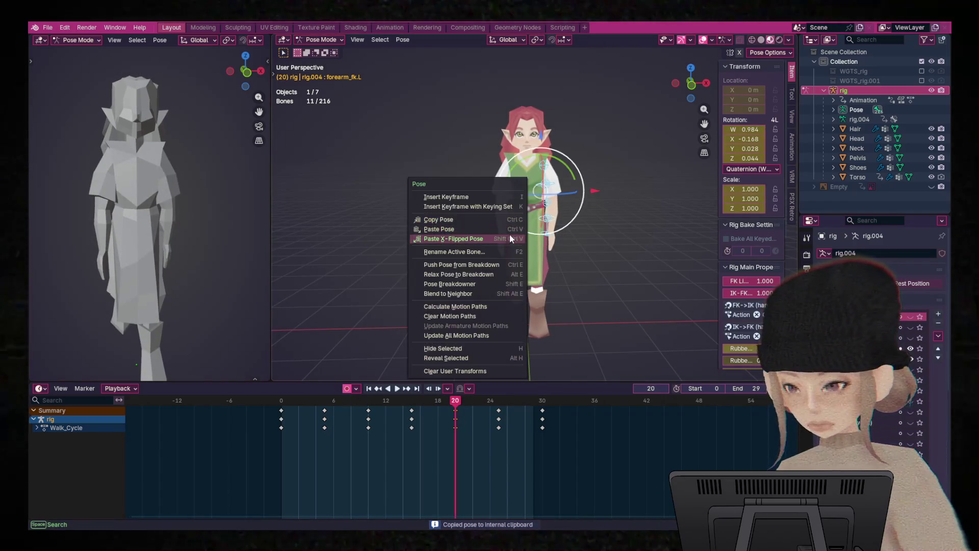
{"action": "left_click", "coordinate": [510, 236]}
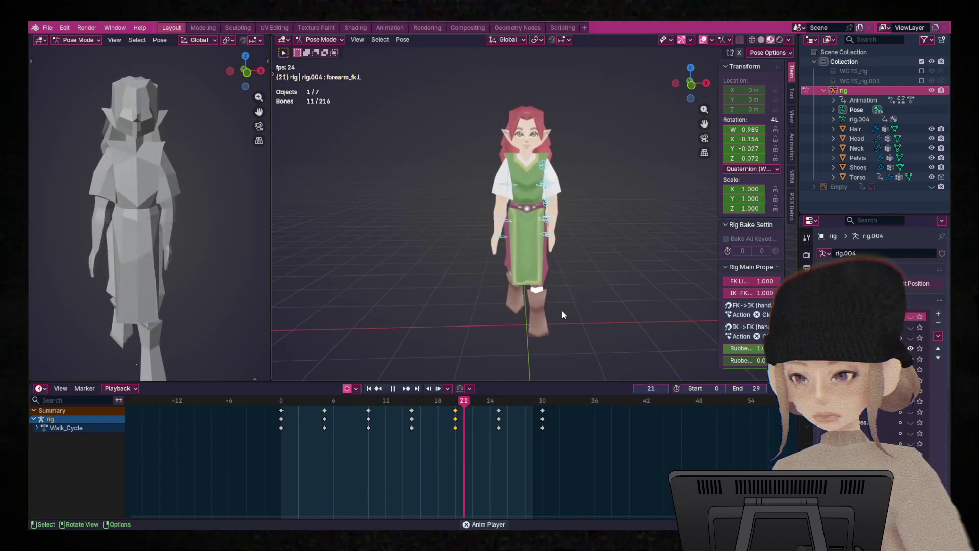
- Stop playback and scrub from frame 0 through the walk cycle to review the arm swing
{"action": "key", "text": "space"}
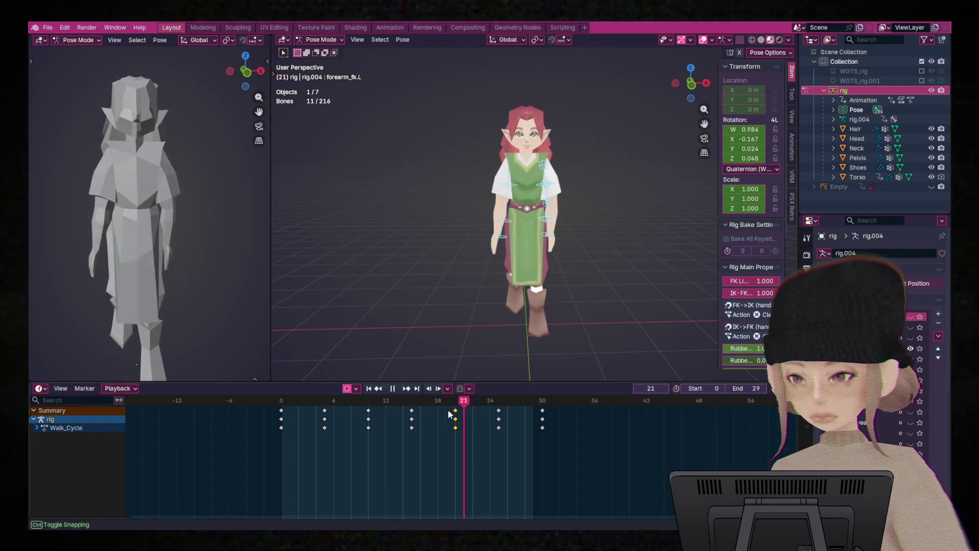
{"action": "key", "text": "shift+Left"}
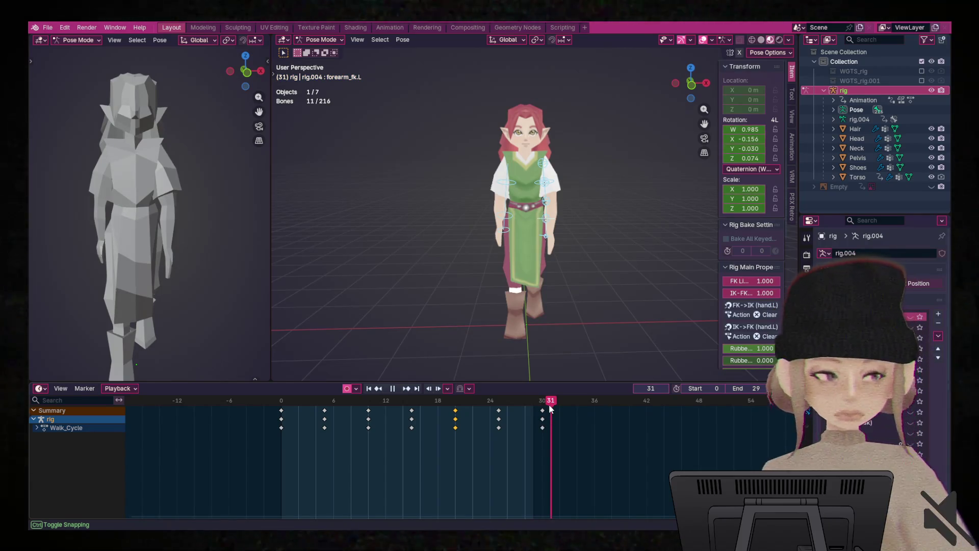
{"action": "left_click_drag", "start_coordinate": [549, 403], "coordinate": [184, 420]}
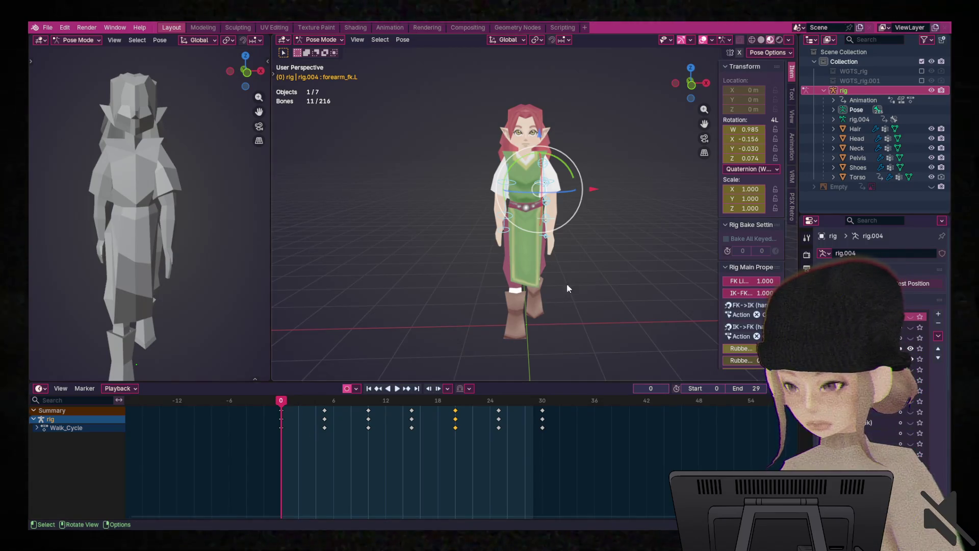
{"action": "mouse_move", "coordinate": [288, 411]}
{"action": "left_mouse_down"}
{"action": "mouse_move", "coordinate": [528, 413]}
{"action": "mouse_move", "coordinate": [285, 420]}
{"action": "left_mouse_up"}
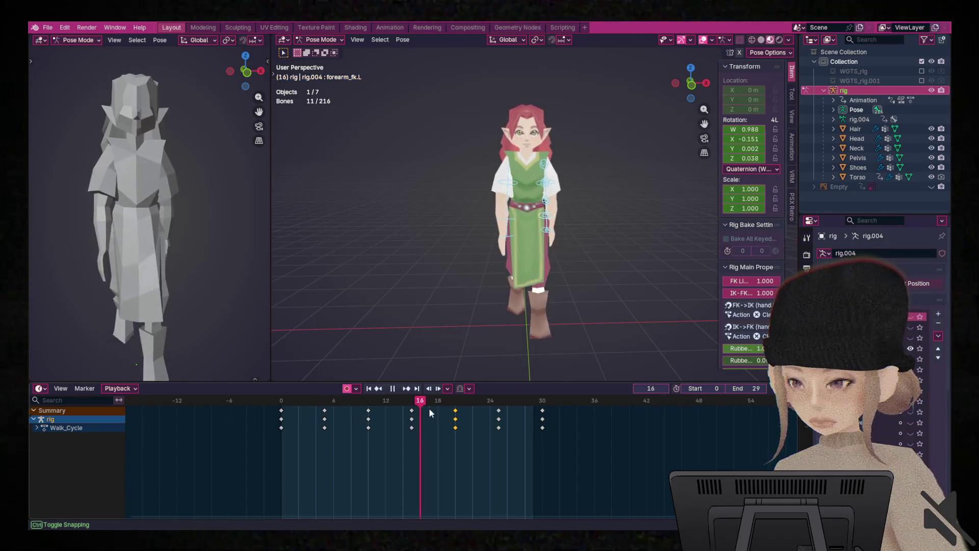
{"action": "key", "text": "space"}
{"action": "key", "text": "r"}
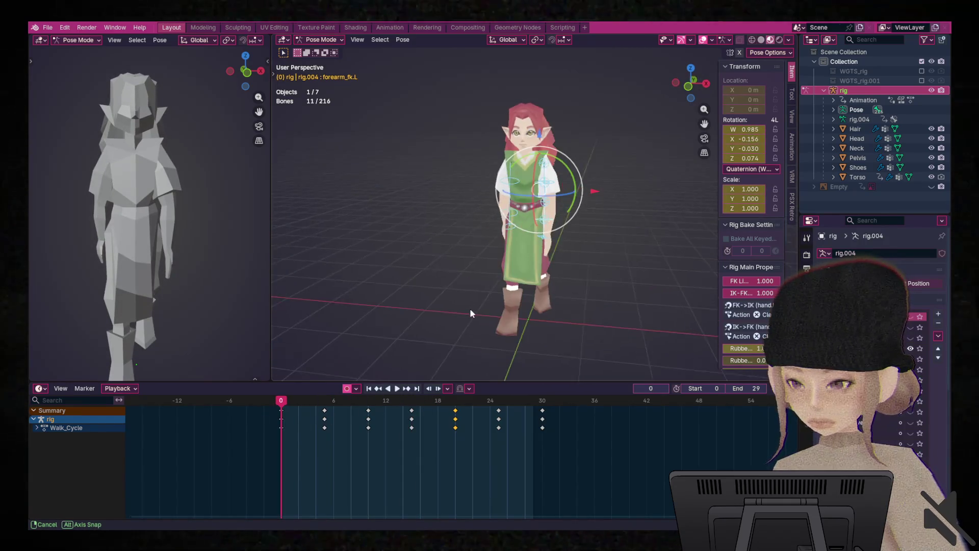
{"action": "key", "text": "Escape"}
- At frame 10, tweak the forearm rotation and select the right forearm bone
{"action": "mouse_move", "coordinate": [295, 400]}
{"action": "left_mouse_down"}
{"action": "mouse_move", "coordinate": [416, 406]}
{"action": "mouse_move", "coordinate": [403, 404]}
{"action": "left_mouse_up"}
{"action": "key", "text": "r"}
{"action": "left_click", "coordinate": [569, 283]}
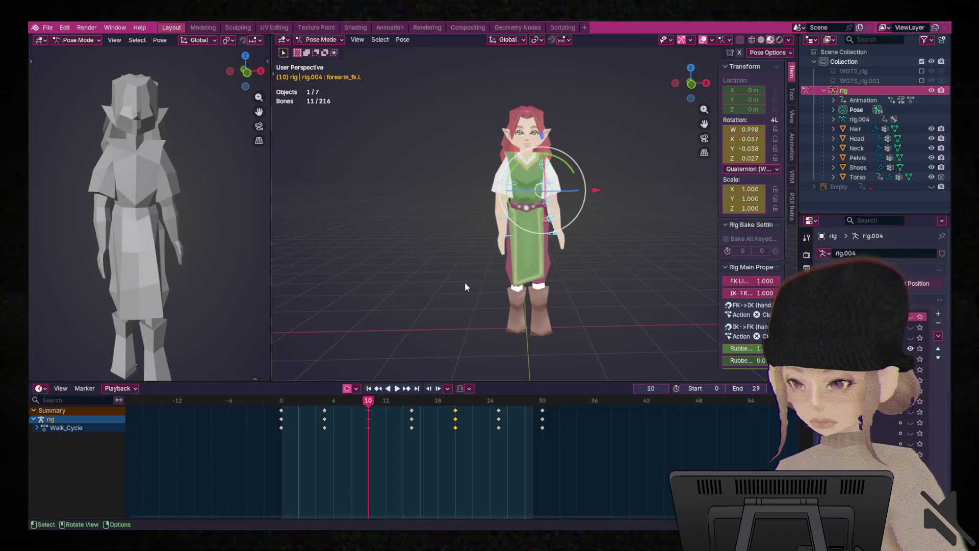
{"action": "left_click", "coordinate": [511, 226]}
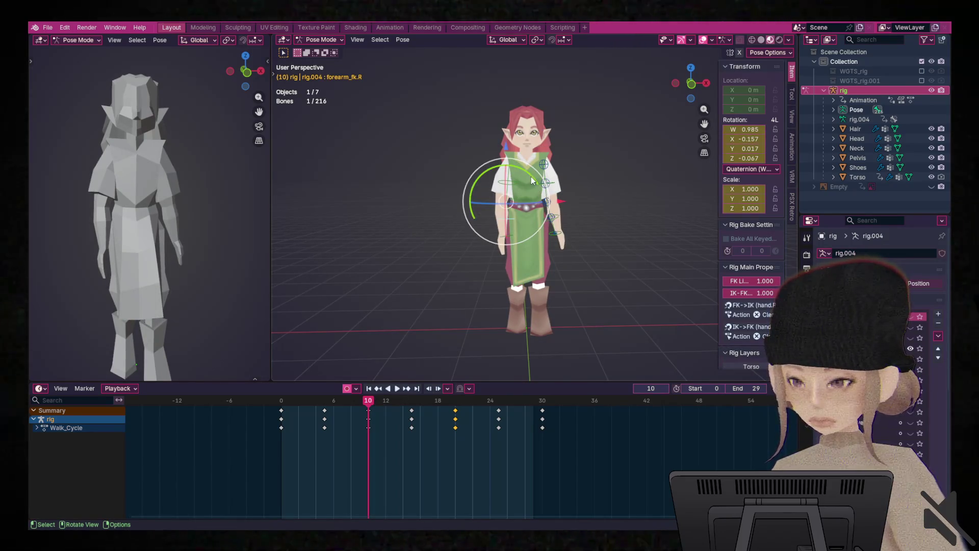
- Rotate the right forearm 8.06° at frame 10 and paste that pose at frame 5
{"action": "key", "text": "r"}
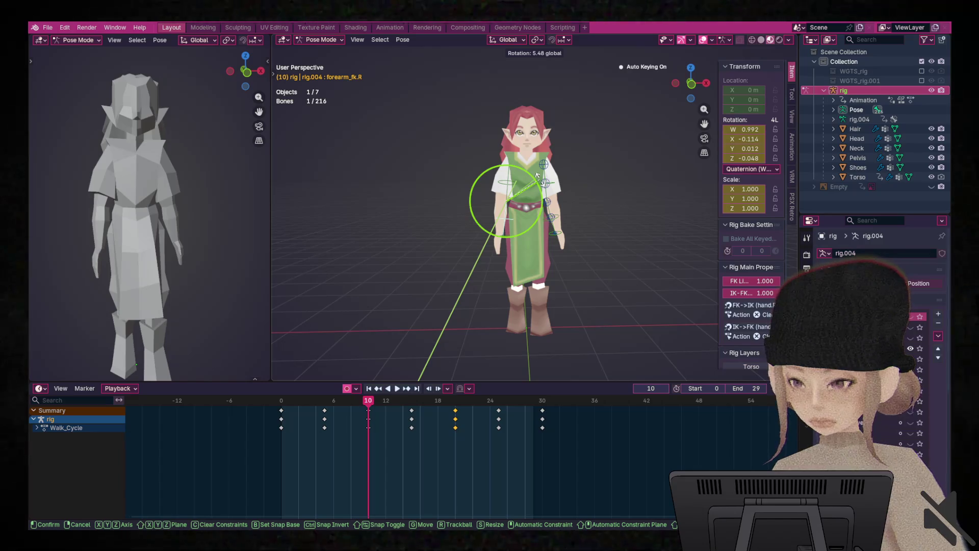
{"action": "left_click", "coordinate": [539, 177]}
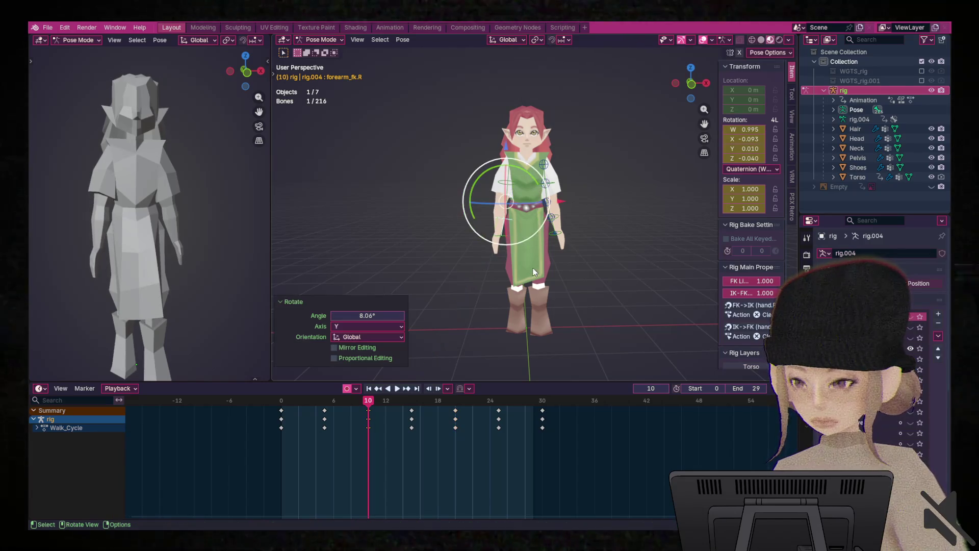
{"action": "mouse_move", "coordinate": [369, 411]}
{"action": "left_mouse_down"}
{"action": "mouse_move", "coordinate": [333, 405]}
{"action": "mouse_move", "coordinate": [376, 406]}
{"action": "left_mouse_up"}
{"action": "right_click", "coordinate": [490, 210]}
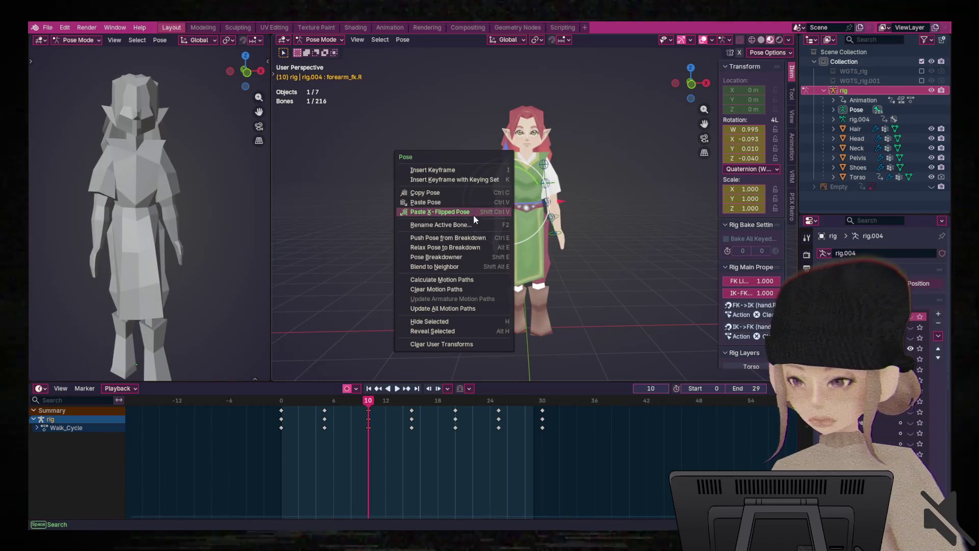
{"action": "left_click", "coordinate": [448, 191]}
{"action": "left_click_drag", "start_coordinate": [356, 408], "coordinate": [328, 414]}
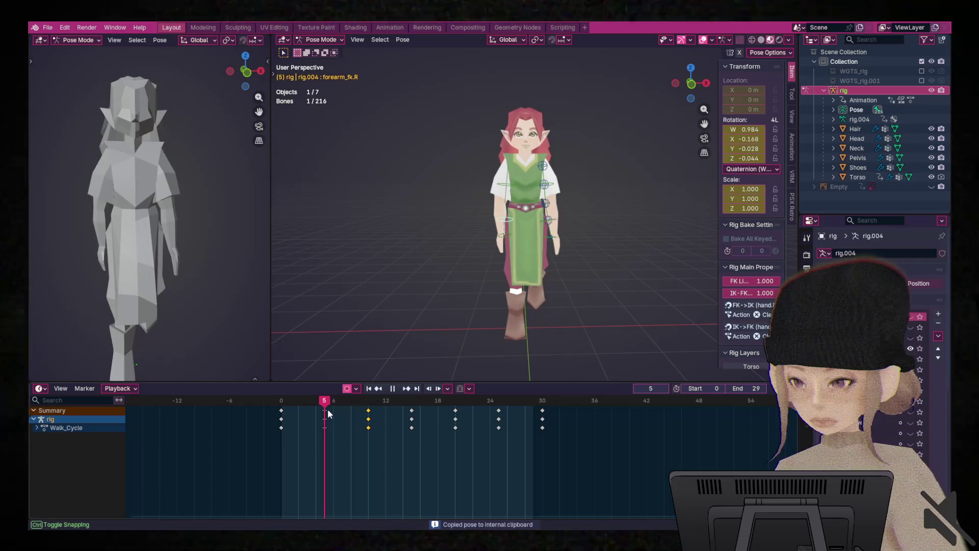
{"action": "right_click", "coordinate": [524, 188]}
{"action": "left_click", "coordinate": [526, 188]}
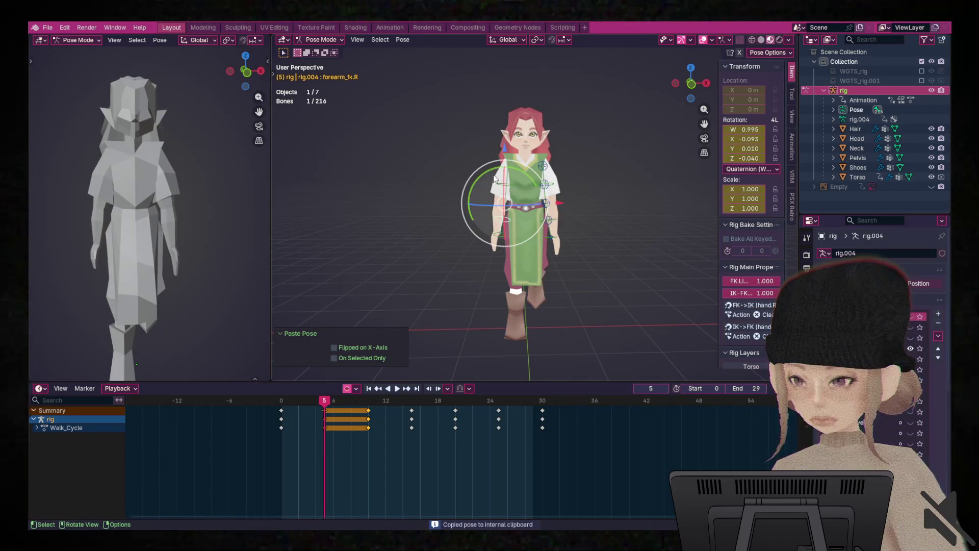
- Rotate the right forearm 9.68° at frame 5 and 21.2° at frame 0
{"action": "key", "text": "r"}
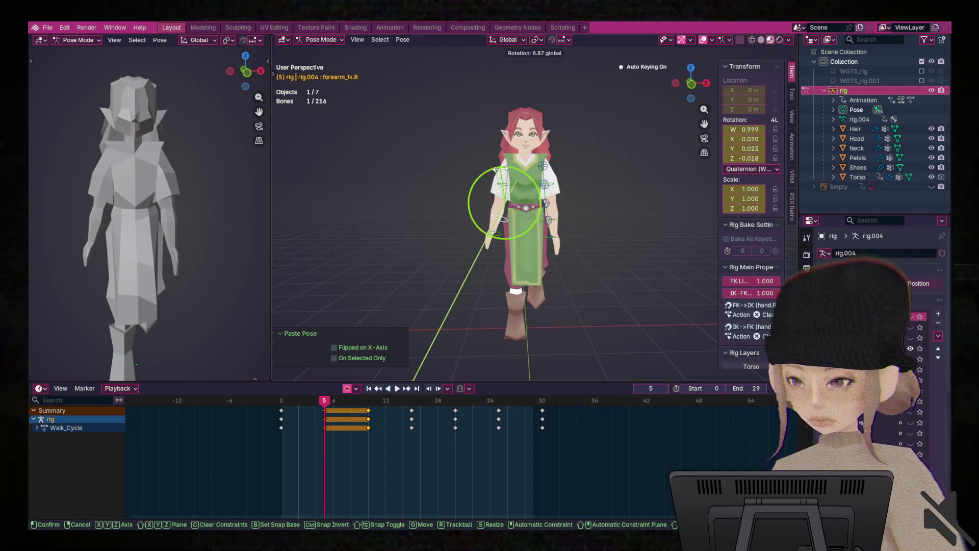
{"action": "left_click", "coordinate": [502, 173]}
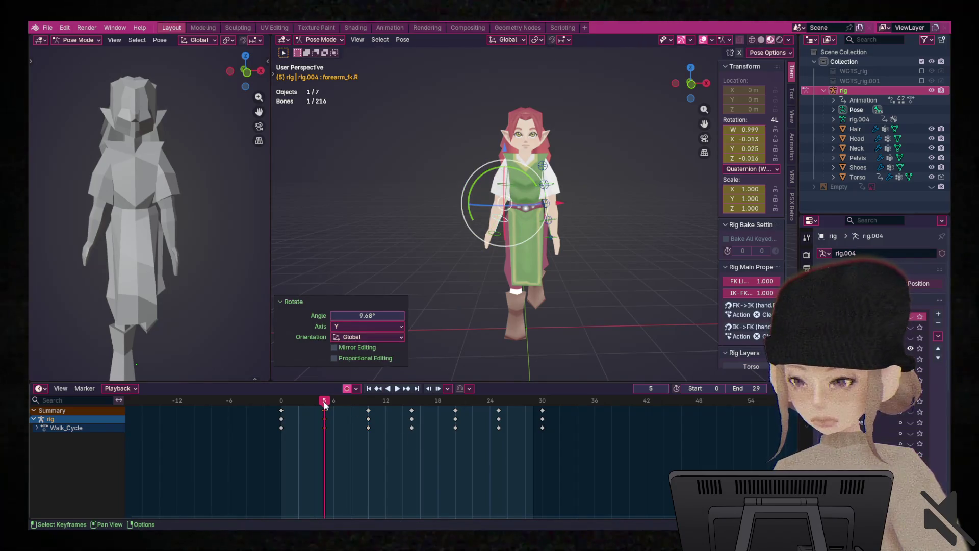
{"action": "left_click_drag", "start_coordinate": [325, 404], "coordinate": [281, 404]}
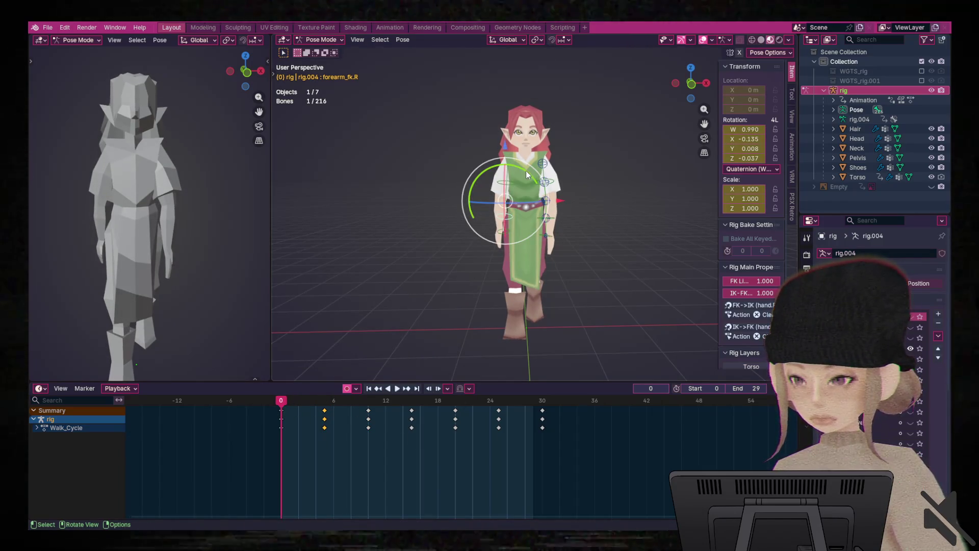
{"action": "key", "text": "r"}
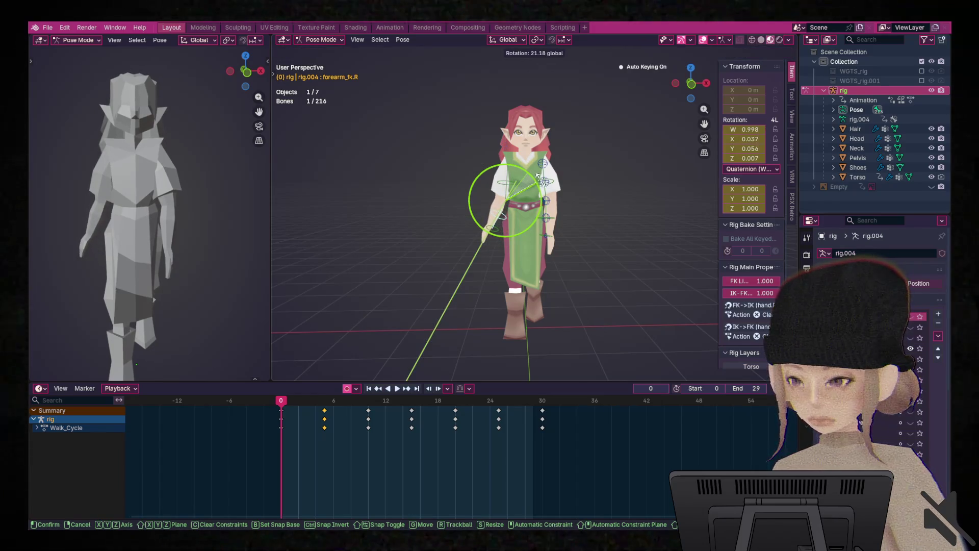
{"action": "left_click", "coordinate": [537, 176]}
{"action": "mouse_move", "coordinate": [505, 306]}
{"action": "middle_mouse_down"}
{"action": "mouse_move", "coordinate": [547, 277]}
{"action": "mouse_move", "coordinate": [604, 284]}
{"action": "mouse_move", "coordinate": [717, 266]}
{"action": "mouse_move", "coordinate": [388, 276]}
{"action": "mouse_move", "coordinate": [525, 279]}
{"action": "middle_mouse_up"}
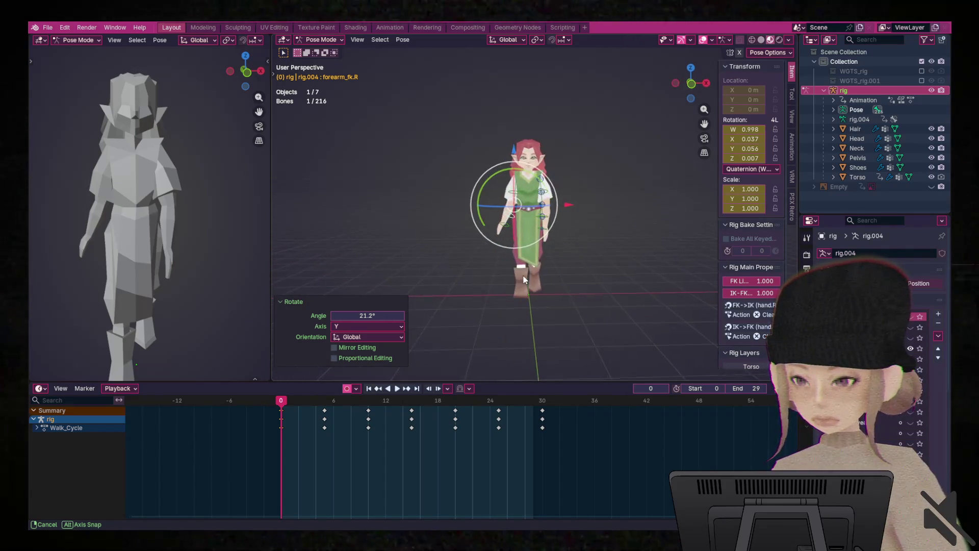
{"action": "left_click_drag", "start_coordinate": [524, 279], "coordinate": [578, 221]}
- Copy the frame 0 arm pose, paste it mirrored at frame 15 and unflipped at frame 30, then play
{"action": "right_click", "coordinate": [544, 203]}
{"action": "left_click", "coordinate": [541, 191]}
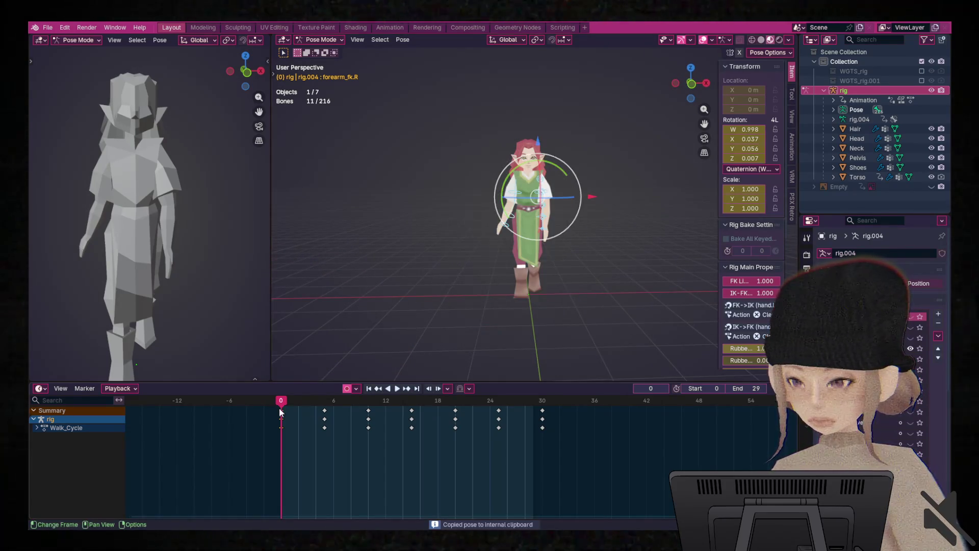
{"action": "mouse_move", "coordinate": [281, 401]}
{"action": "left_mouse_down"}
{"action": "mouse_move", "coordinate": [406, 403]}
{"action": "mouse_move", "coordinate": [412, 412]}
{"action": "mouse_move", "coordinate": [550, 407]}
{"action": "left_mouse_up"}
{"action": "right_click", "coordinate": [503, 237]}
{"action": "left_click", "coordinate": [517, 242]}
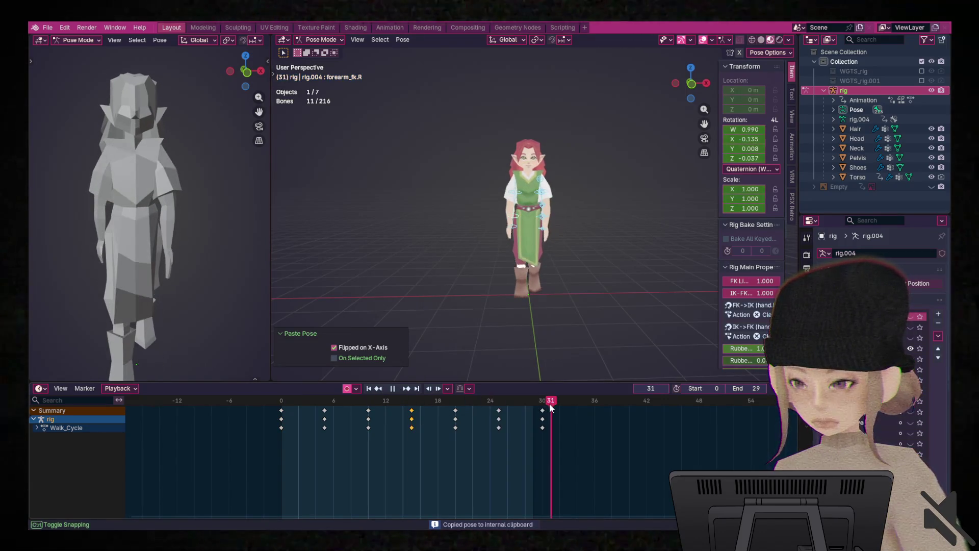
{"action": "right_click", "coordinate": [534, 219]}
{"action": "left_click", "coordinate": [523, 208]}
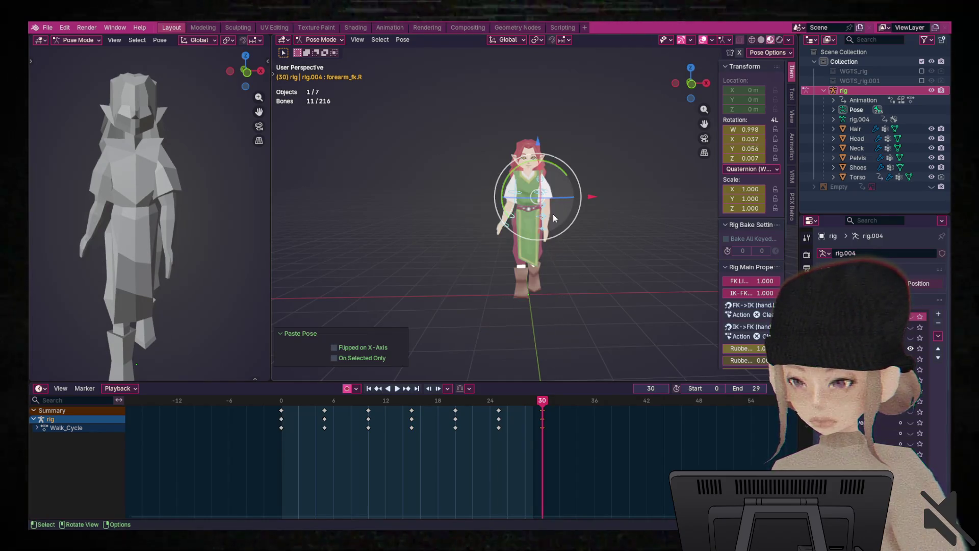
{"action": "key", "text": "space"}
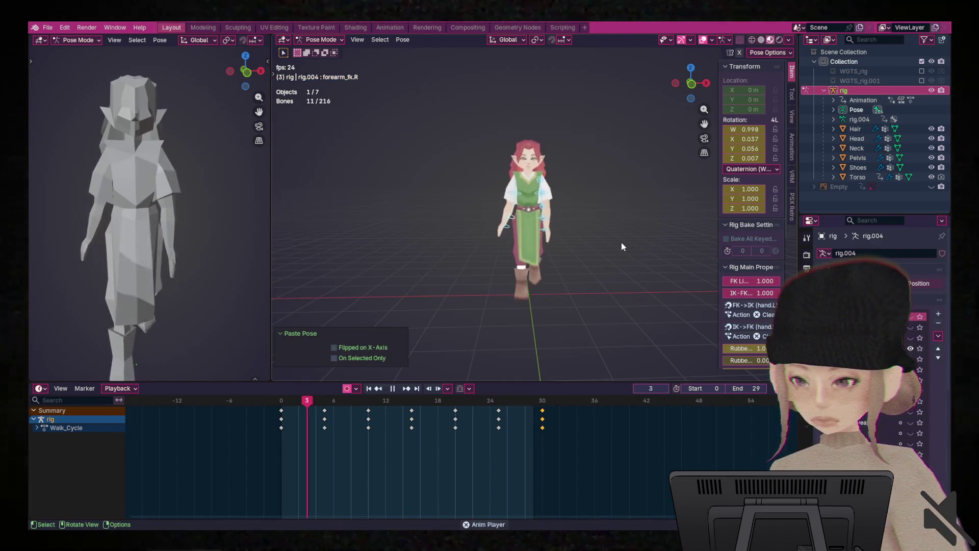
- Watch the walk cycle from a new angle, then stop and scrub back to frame 0
{"action": "scroll", "coordinate": [622, 243], "scroll_direction": "up", "scroll_amount": 3}
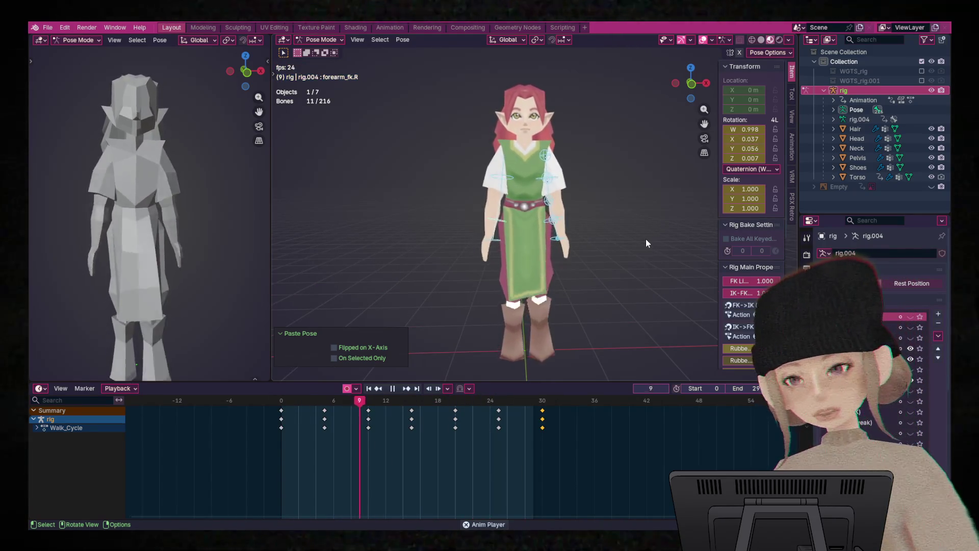
{"action": "mouse_move", "coordinate": [623, 231]}
{"action": "middle_mouse_down"}
{"action": "mouse_move", "coordinate": [605, 242]}
{"action": "mouse_move", "coordinate": [623, 247]}
{"action": "mouse_move", "coordinate": [549, 271]}
{"action": "mouse_move", "coordinate": [534, 329]}
{"action": "mouse_move", "coordinate": [524, 328]}
{"action": "mouse_move", "coordinate": [635, 288]}
{"action": "mouse_move", "coordinate": [627, 279]}
{"action": "middle_mouse_up"}
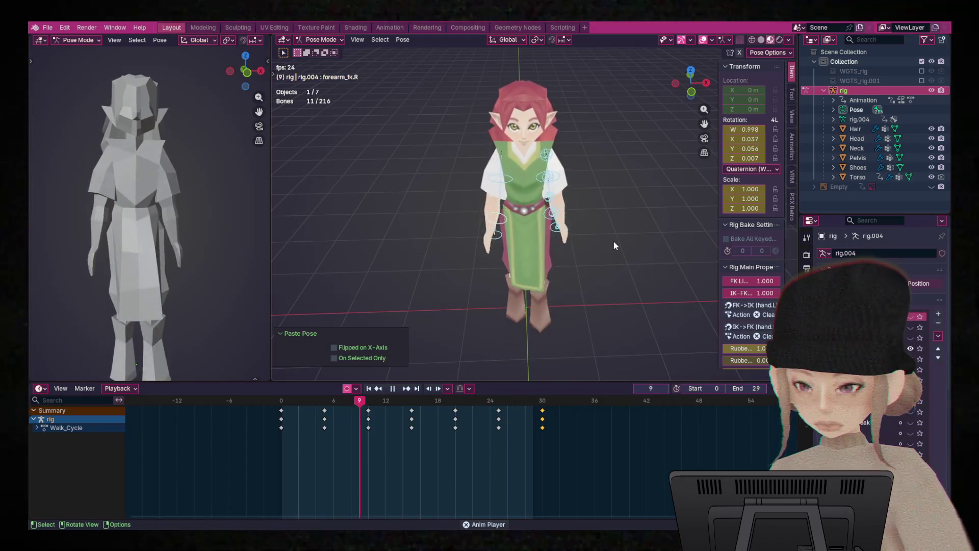
{"action": "key", "text": "space"}
{"action": "mouse_move", "coordinate": [443, 406]}
{"action": "left_mouse_down"}
{"action": "mouse_move", "coordinate": [321, 411]}
{"action": "mouse_move", "coordinate": [522, 415]}
{"action": "mouse_move", "coordinate": [445, 416]}
{"action": "left_mouse_up"}
{"action": "left_click_drag", "start_coordinate": [380, 410], "coordinate": [276, 404]}
- Box-select three arm bones, step through the keyed frames, then reselect all eleven bones
{"action": "left_click_drag", "start_coordinate": [428, 131], "coordinate": [515, 207]}
{"action": "left_click_drag", "start_coordinate": [503, 258], "coordinate": [503, 258]}
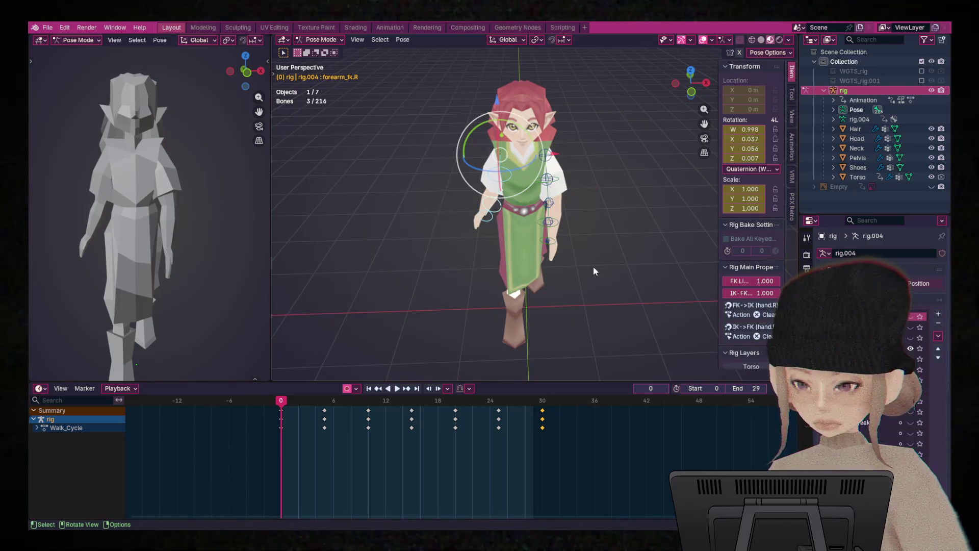
{"action": "key", "text": "Up"}
{"action": "key", "text": "Up"}
{"action": "key", "text": "Up"}
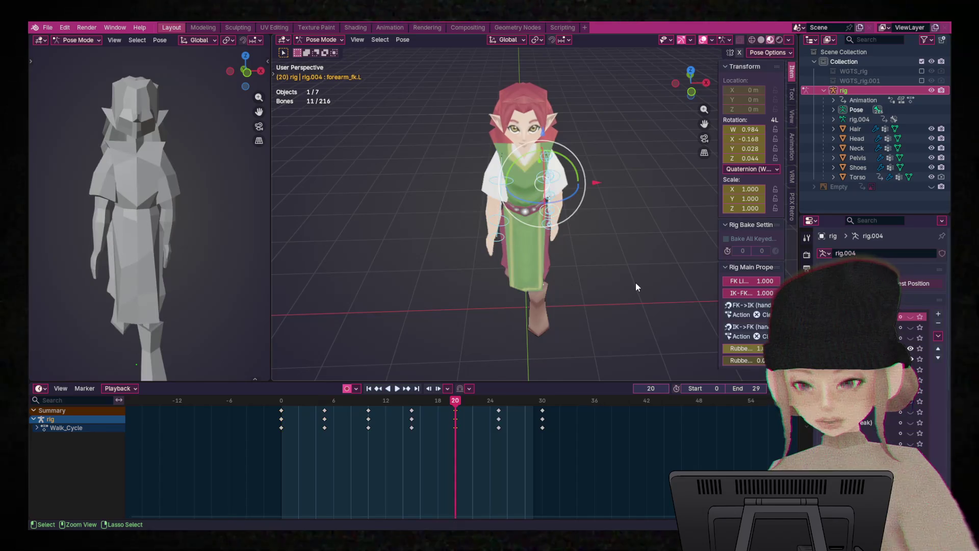
{"action": "key", "text": "Down"}
{"action": "key", "text": "Down"}
{"action": "key", "text": "a"}
{"action": "key", "text": "Down"}
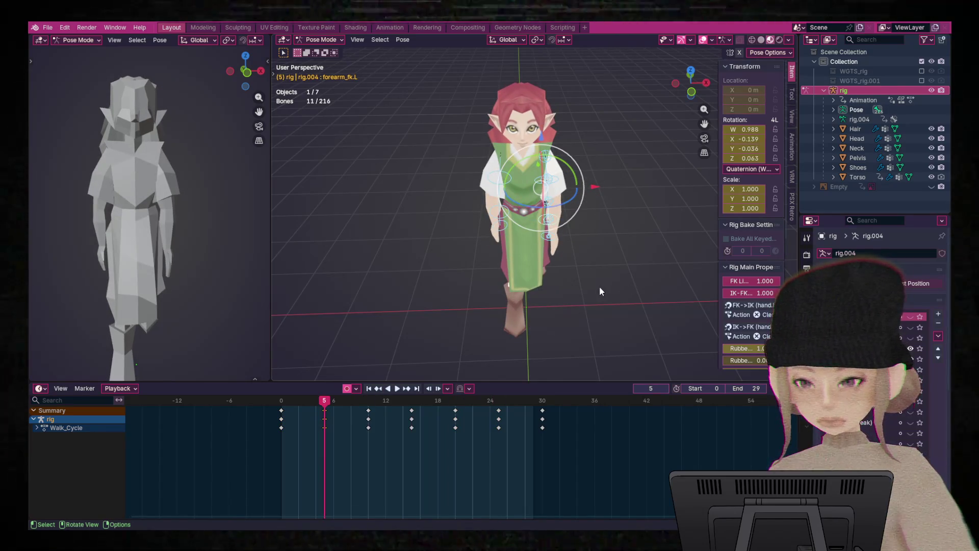
- Replay the walk cycle, viewing the torso and arms close up
{"action": "key", "text": "space"}
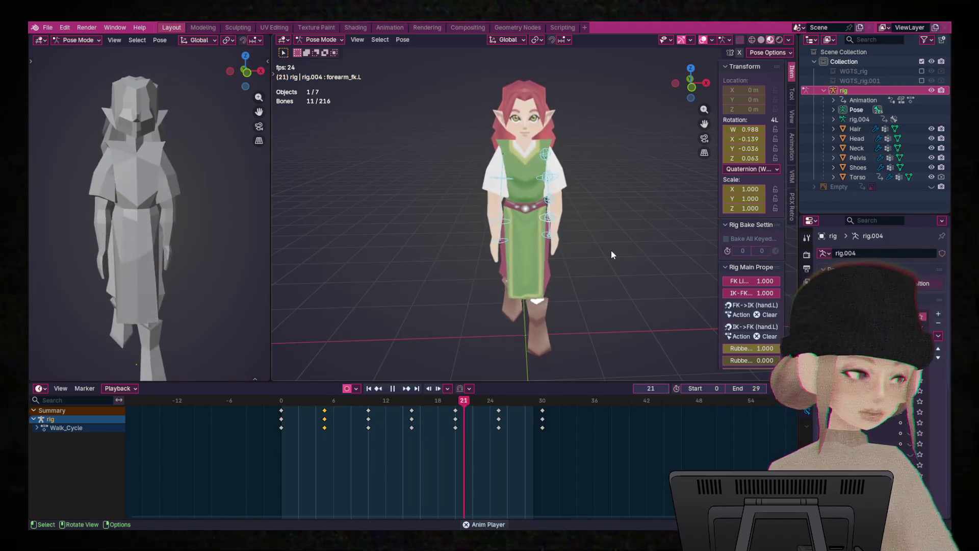
{"action": "mouse_move", "coordinate": [622, 258]}
{"action": "middle_mouse_down"}
{"action": "mouse_move", "coordinate": [647, 286]}
{"action": "mouse_move", "coordinate": [476, 274]}
{"action": "mouse_move", "coordinate": [646, 277]}
{"action": "mouse_move", "coordinate": [505, 286]}
{"action": "mouse_move", "coordinate": [591, 288]}
{"action": "mouse_move", "coordinate": [284, 293]}
{"action": "middle_mouse_up"}
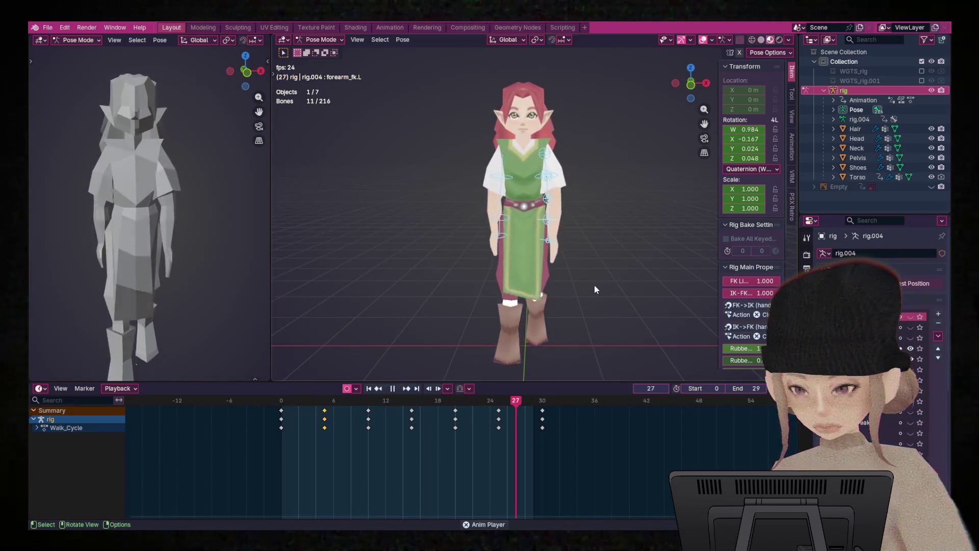
{"action": "scroll", "coordinate": [597, 280], "scroll_direction": "up", "scroll_amount": 4}
{"action": "middle_click_drag", "start_coordinate": [602, 283], "coordinate": [601, 288]}
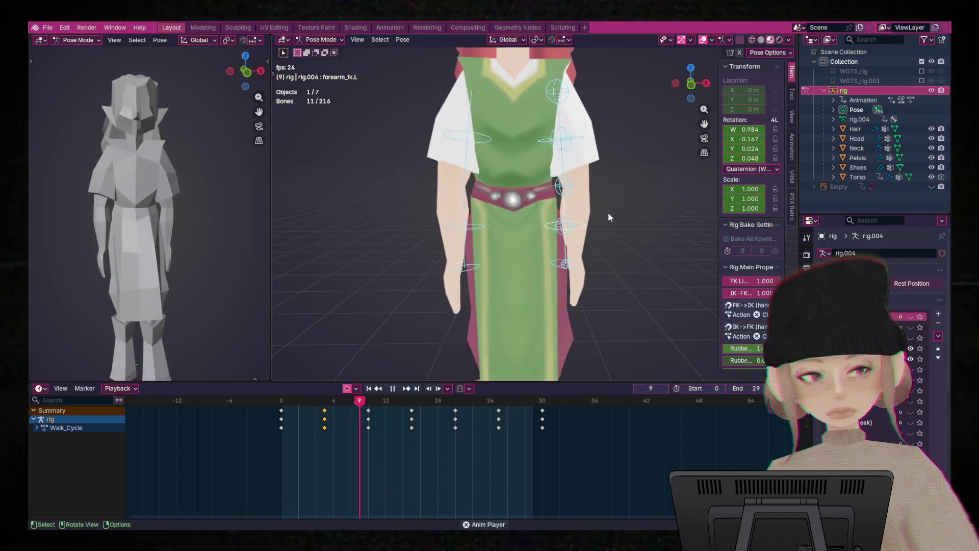
- At frame 0, bend the left forearm and copy its pose
{"action": "key", "text": "space"}
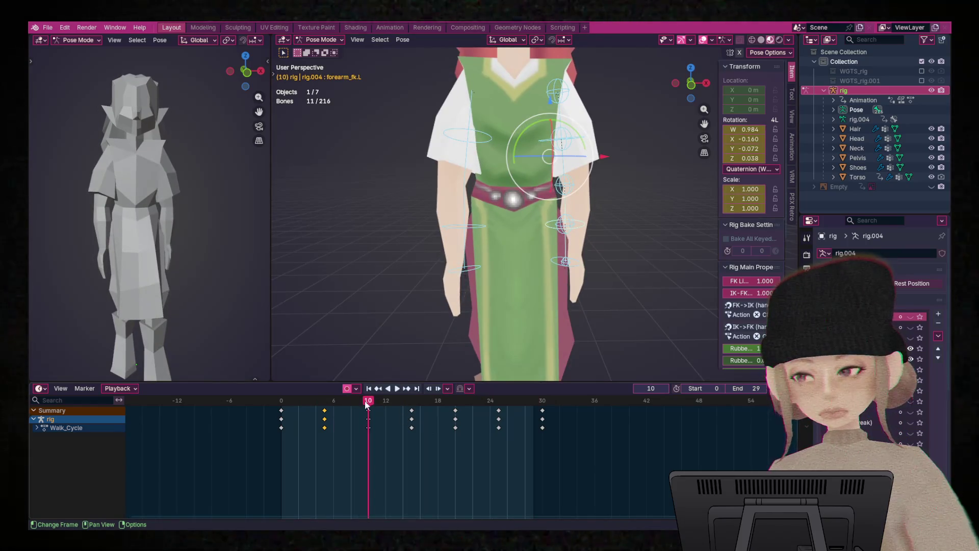
{"action": "left_click_drag", "start_coordinate": [366, 405], "coordinate": [275, 408]}
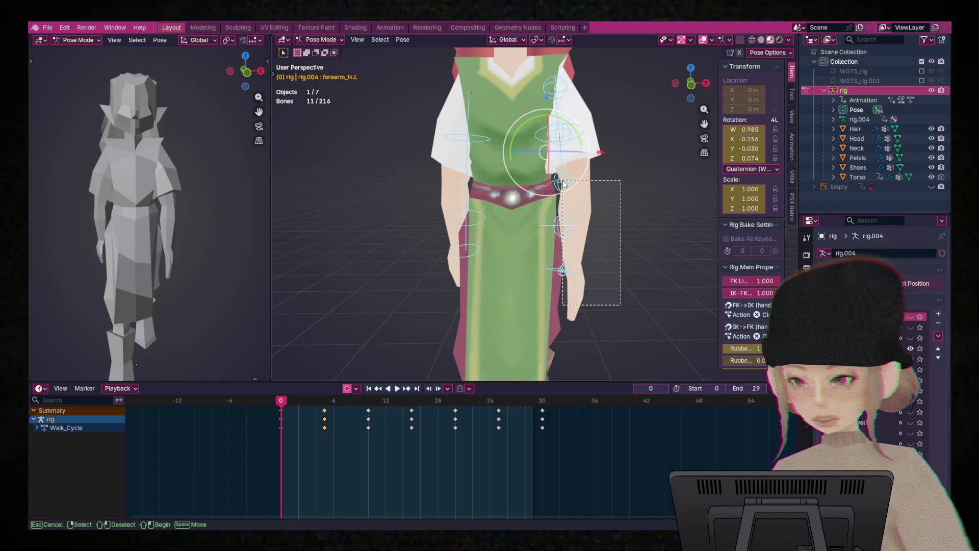
{"action": "left_click_drag", "start_coordinate": [563, 183], "coordinate": [562, 182]}
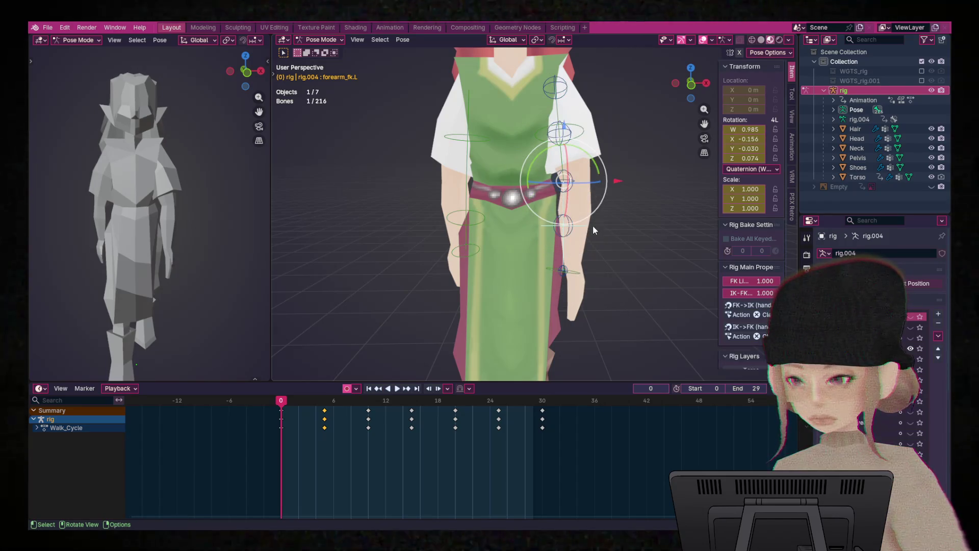
{"action": "mouse_move", "coordinate": [595, 179]}
{"action": "left_mouse_down"}
{"action": "mouse_move", "coordinate": [600, 155]}
{"action": "mouse_move", "coordinate": [717, 247]}
{"action": "mouse_move", "coordinate": [581, 215]}
{"action": "left_mouse_up"}
{"action": "right_click", "coordinate": [570, 215]}
{"action": "left_click", "coordinate": [530, 204]}
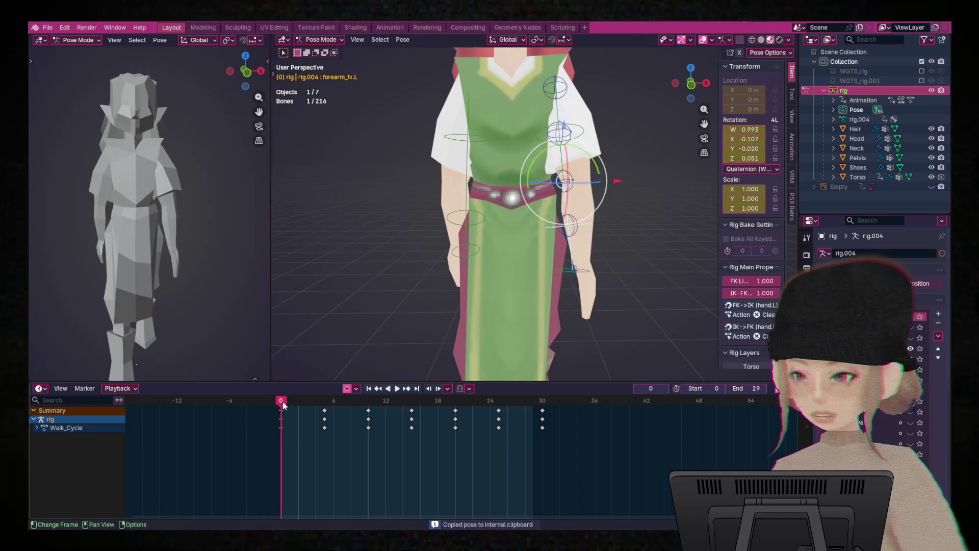
- Paste the frame 0 forearm pose at frames 5 and 10, then play back and return to frame 0
{"action": "left_click_drag", "start_coordinate": [281, 403], "coordinate": [324, 408]}
{"action": "right_click", "coordinate": [541, 228]}
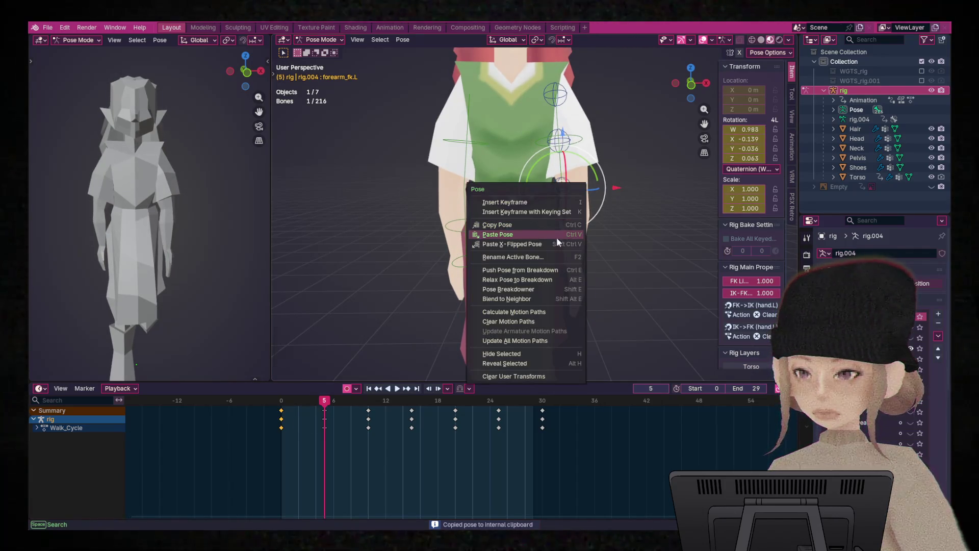
{"action": "left_click", "coordinate": [557, 238]}
{"action": "key", "text": "space"}
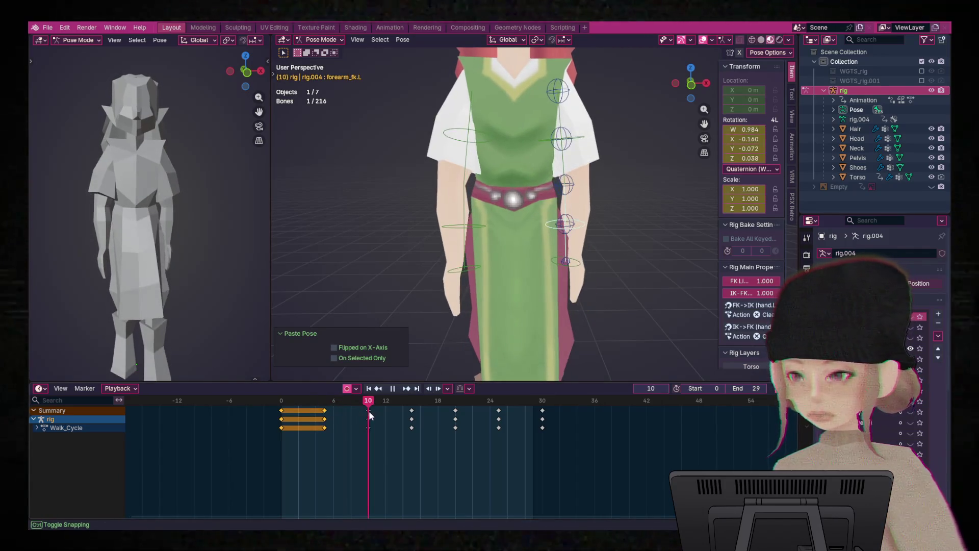
{"action": "right_click", "coordinate": [571, 211]}
{"action": "left_click", "coordinate": [575, 212]}
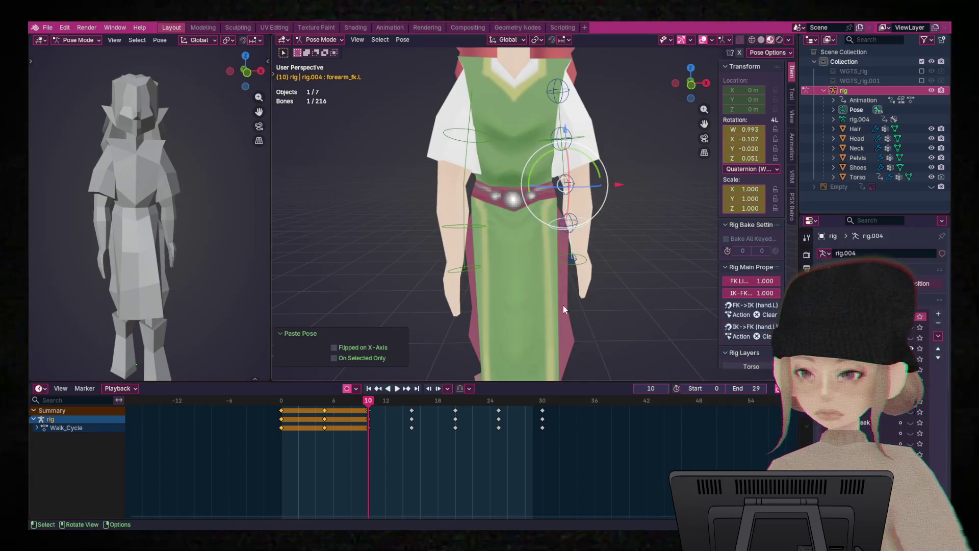
{"action": "key", "text": "space"}
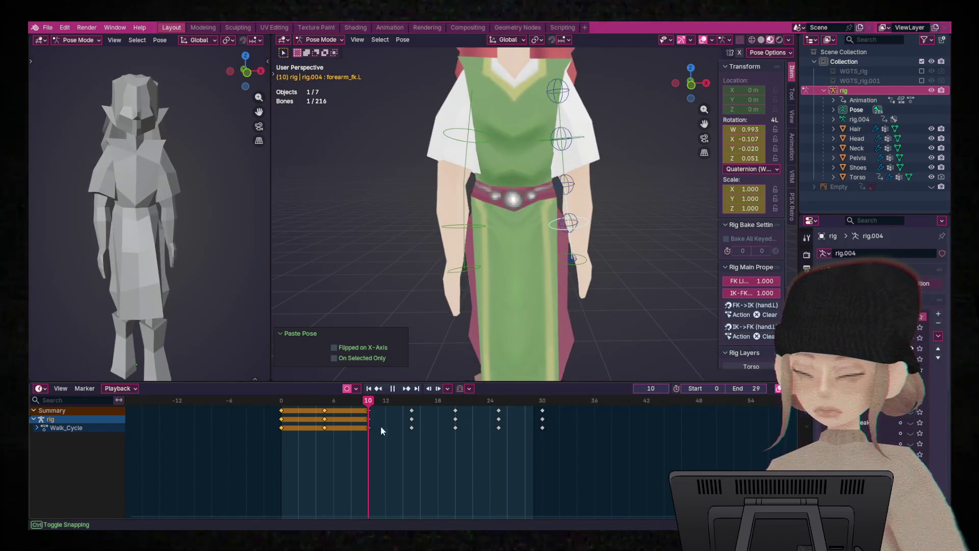
{"action": "left_click", "coordinate": [456, 428]}
{"action": "mouse_move", "coordinate": [456, 427]}
{"action": "left_mouse_down"}
{"action": "mouse_move", "coordinate": [253, 421]}
{"action": "mouse_move", "coordinate": [263, 425]}
{"action": "mouse_move", "coordinate": [325, 424]}
{"action": "mouse_move", "coordinate": [257, 414]}
{"action": "left_mouse_up"}
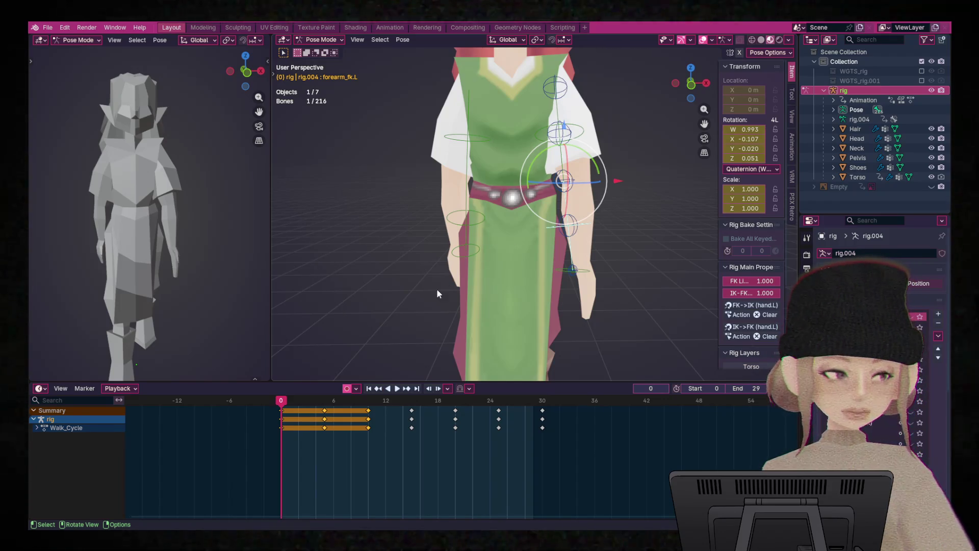
- At frame 0, box-select the other arm's forearm bones and paste the pose X-flipped onto them
{"action": "mouse_move", "coordinate": [505, 284]}
{"action": "middle_mouse_down"}
{"action": "mouse_move", "coordinate": [593, 300]}
{"action": "mouse_move", "coordinate": [588, 281]}
{"action": "middle_mouse_up"}
{"action": "mouse_move", "coordinate": [445, 290]}
{"action": "middle_mouse_down"}
{"action": "mouse_move", "coordinate": [495, 198]}
{"action": "mouse_move", "coordinate": [441, 175]}
{"action": "middle_mouse_up"}
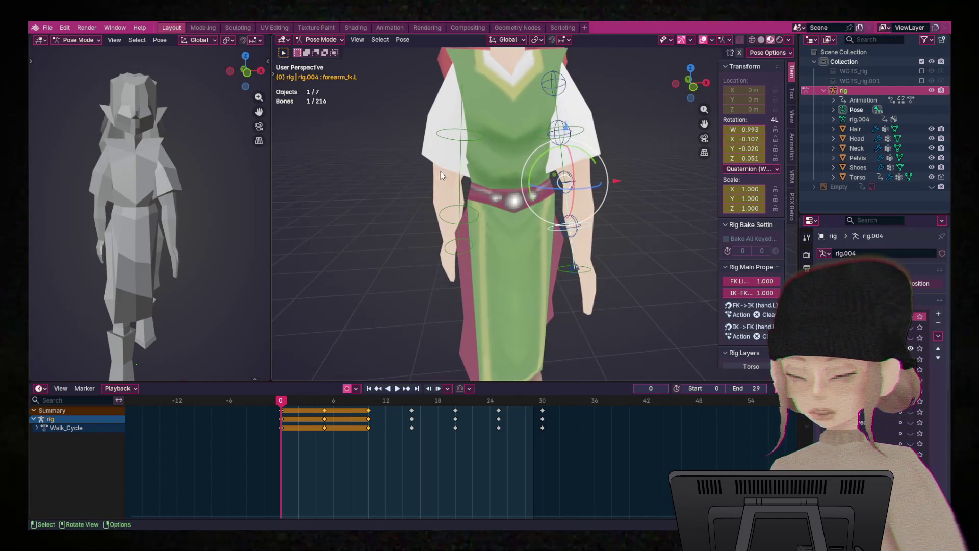
{"action": "left_click_drag", "start_coordinate": [434, 130], "coordinate": [467, 281]}
{"action": "right_click", "coordinate": [460, 240]}
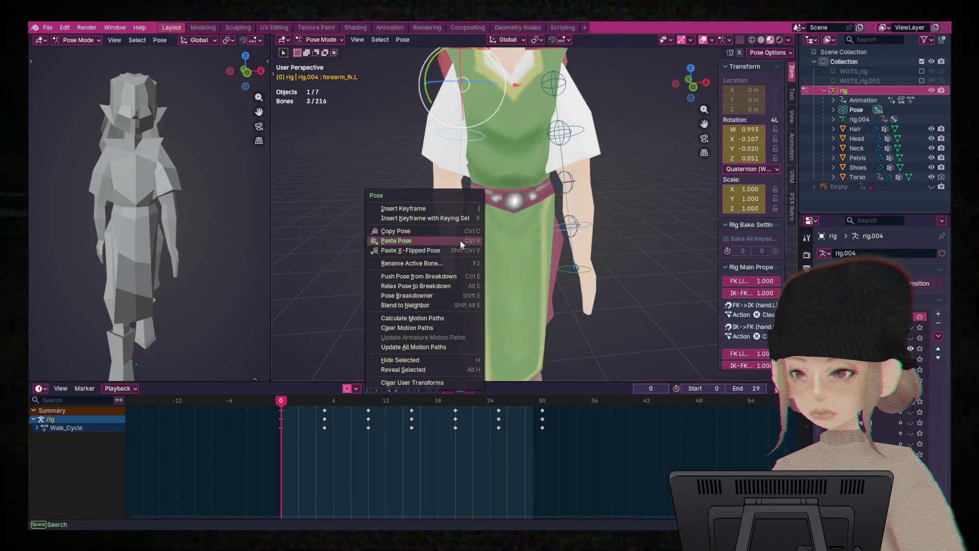
{"action": "left_click", "coordinate": [449, 251]}
- Copy the frame 0 arm pose and paste it X-flipped at frame 15
{"action": "mouse_move", "coordinate": [482, 254]}
{"action": "middle_mouse_down"}
{"action": "mouse_move", "coordinate": [556, 244]}
{"action": "mouse_move", "coordinate": [513, 269]}
{"action": "mouse_move", "coordinate": [474, 268]}
{"action": "middle_mouse_up"}
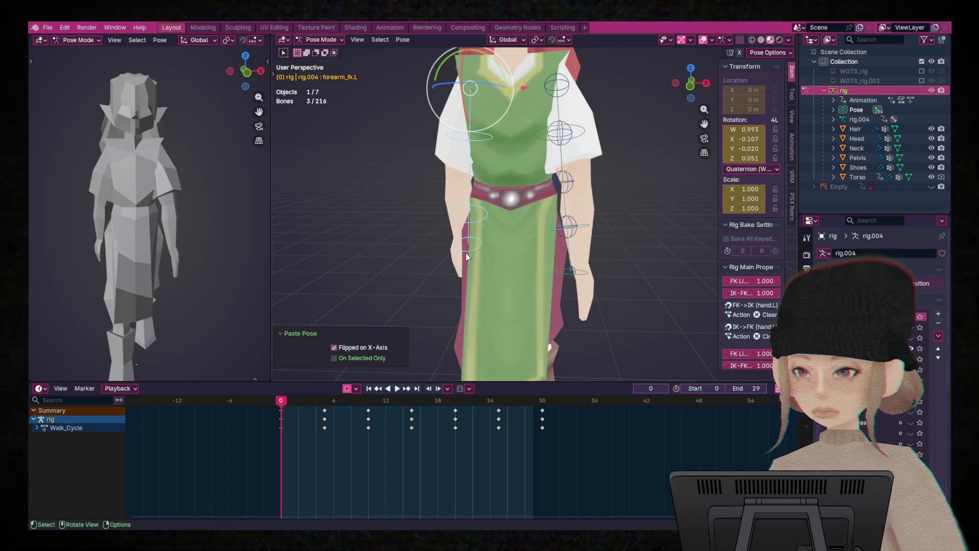
{"action": "scroll", "coordinate": [464, 250], "scroll_direction": "down", "scroll_amount": 5}
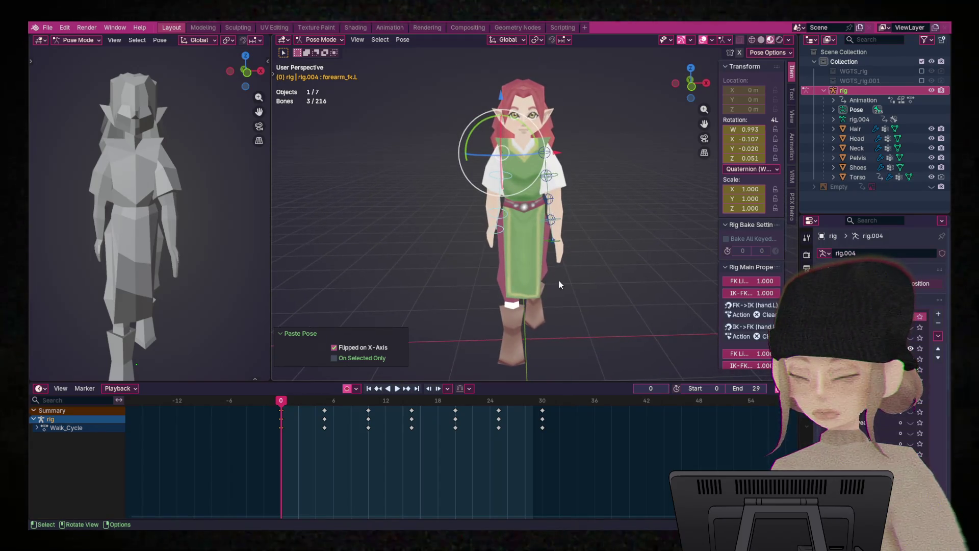
{"action": "right_click", "coordinate": [540, 200]}
{"action": "left_click", "coordinate": [519, 178]}
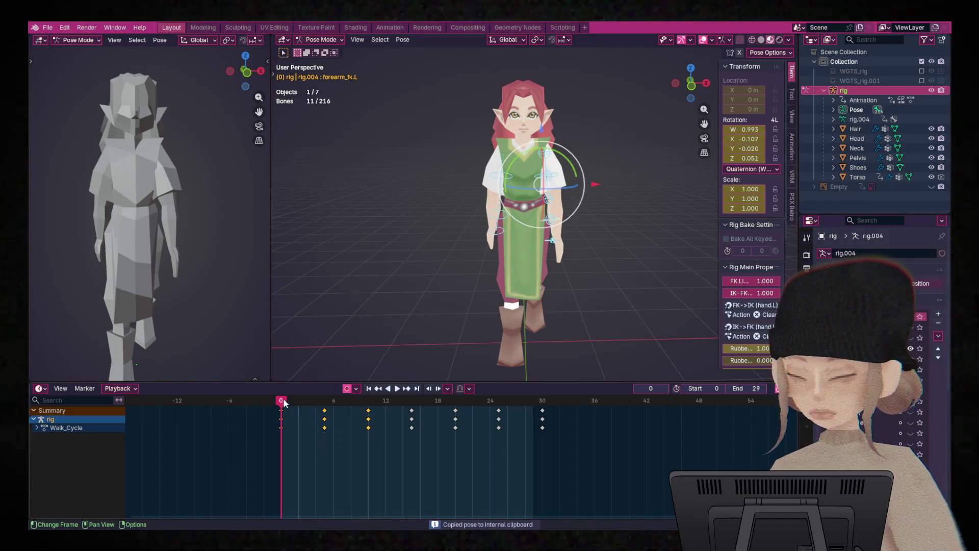
{"action": "left_click_drag", "start_coordinate": [285, 403], "coordinate": [408, 415]}
{"action": "right_click", "coordinate": [537, 224]}
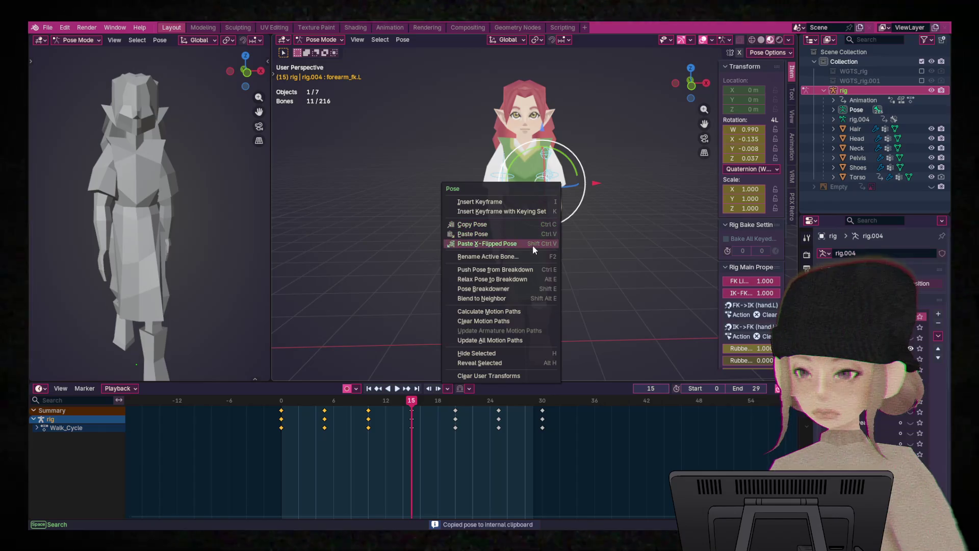
{"action": "left_click", "coordinate": [533, 245]}
- Paste the original pose unflipped at frame 30 and insert keyframes
{"action": "left_click_drag", "start_coordinate": [495, 415], "coordinate": [544, 416]}
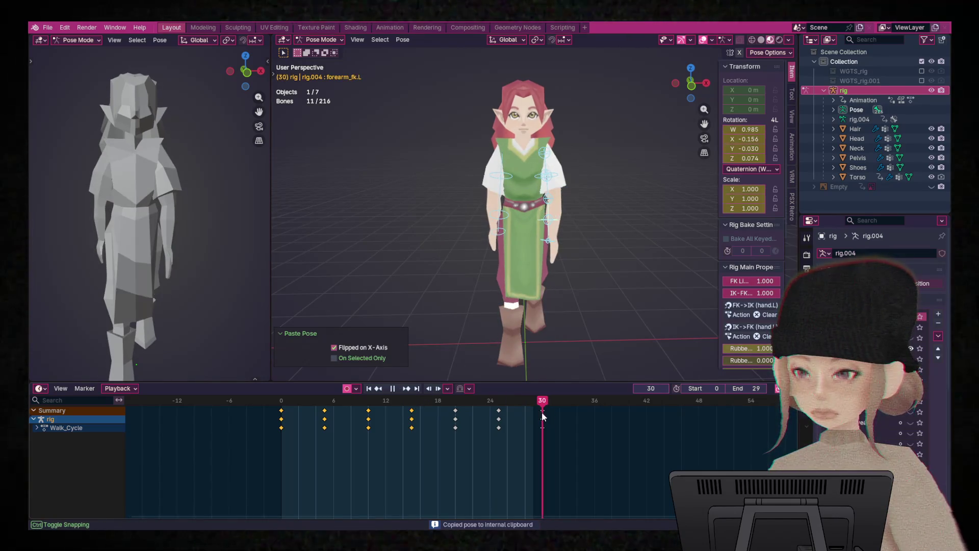
{"action": "right_click", "coordinate": [514, 166]}
{"action": "left_click", "coordinate": [486, 155]}
{"action": "key", "text": "i"}
- Return to frame 5 and box-select a group of arm bones
{"action": "left_click_drag", "start_coordinate": [543, 416], "coordinate": [325, 416]}
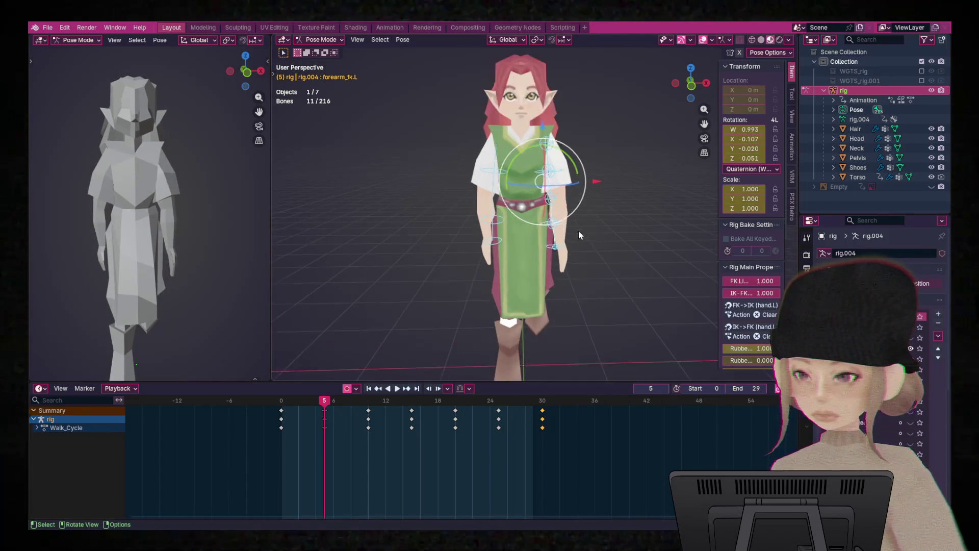
{"action": "scroll", "coordinate": [578, 234], "scroll_direction": "up", "scroll_amount": 4}
{"action": "mouse_move", "coordinate": [599, 242]}
{"action": "middle_mouse_down"}
{"action": "mouse_move", "coordinate": [632, 248]}
{"action": "mouse_move", "coordinate": [591, 249]}
{"action": "mouse_move", "coordinate": [604, 249]}
{"action": "mouse_move", "coordinate": [612, 276]}
{"action": "middle_mouse_up"}
{"action": "mouse_move", "coordinate": [650, 318]}
{"action": "left_mouse_down"}
{"action": "mouse_move", "coordinate": [615, 174]}
{"action": "mouse_move", "coordinate": [557, 97]}
{"action": "left_mouse_up"}
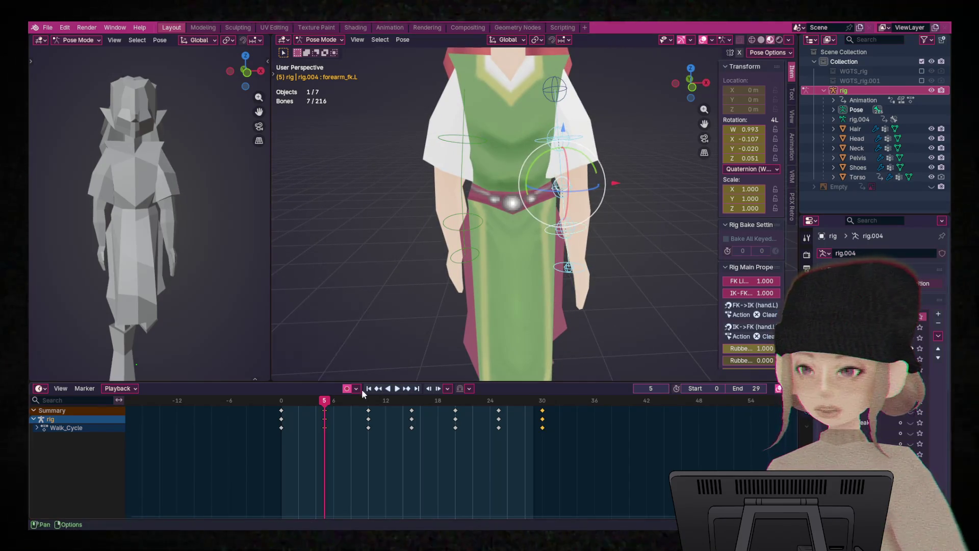
- At frame 5, copy the current arm pose and select eight arm bones
{"action": "mouse_move", "coordinate": [327, 401]}
{"action": "left_mouse_down"}
{"action": "mouse_move", "coordinate": [257, 402]}
{"action": "mouse_move", "coordinate": [386, 413]}
{"action": "mouse_move", "coordinate": [232, 396]}
{"action": "mouse_move", "coordinate": [564, 415]}
{"action": "mouse_move", "coordinate": [225, 412]}
{"action": "mouse_move", "coordinate": [325, 417]}
{"action": "left_mouse_up"}
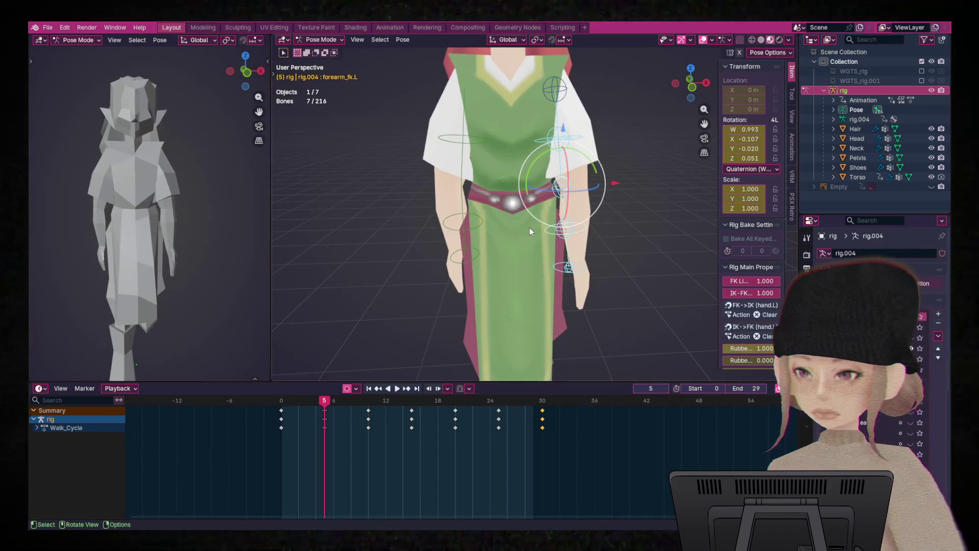
{"action": "right_click", "coordinate": [549, 223]}
{"action": "left_click", "coordinate": [529, 210]}
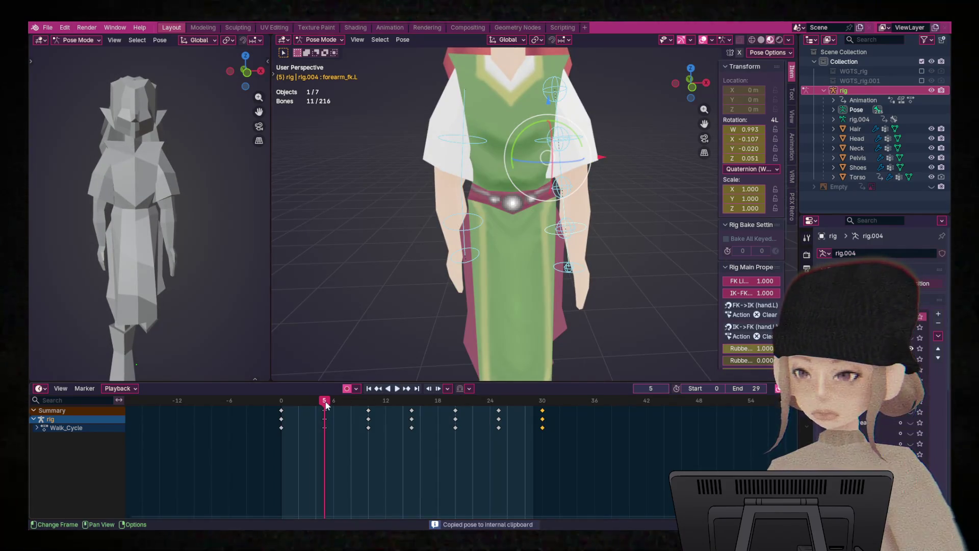
{"action": "left_click_drag", "start_coordinate": [651, 308], "coordinate": [569, 81]}
{"action": "mouse_move", "coordinate": [662, 271]}
{"action": "middle_mouse_down"}
{"action": "mouse_move", "coordinate": [635, 254]}
{"action": "mouse_move", "coordinate": [601, 257]}
{"action": "mouse_move", "coordinate": [671, 262]}
{"action": "mouse_move", "coordinate": [621, 263]}
{"action": "middle_mouse_up"}
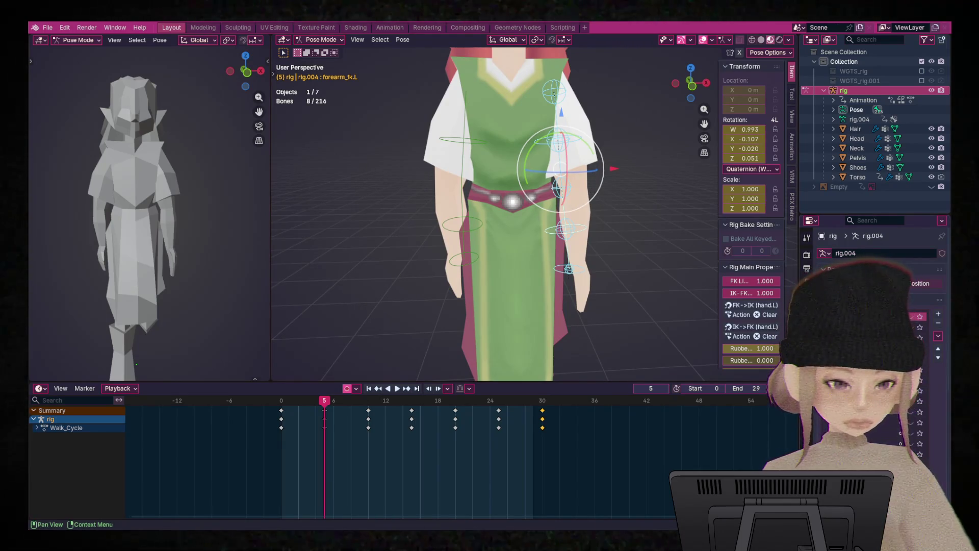
- Copy the shoulder bone's pose and paste it X-flipped onto the other arm's bones
{"action": "left_click", "coordinate": [554, 94]}
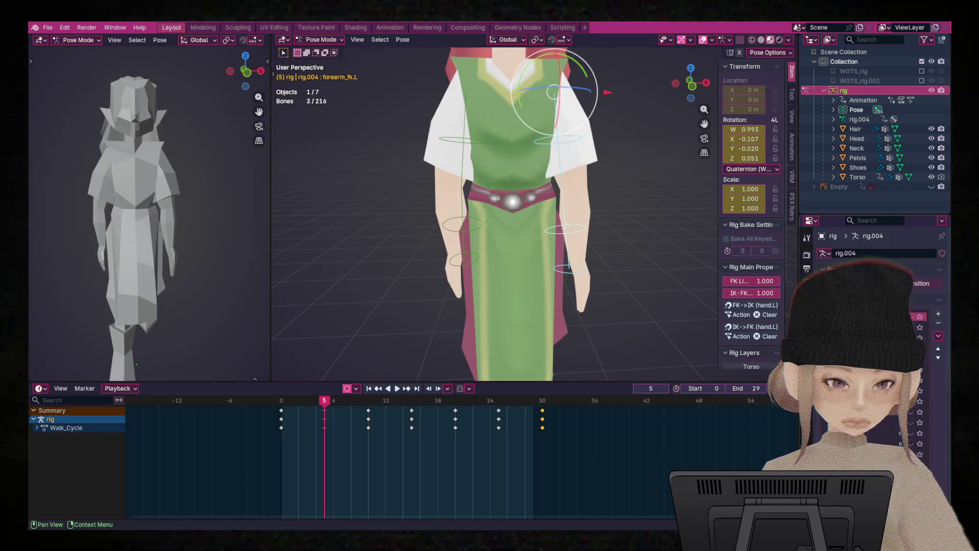
{"action": "right_click", "coordinate": [578, 179]}
{"action": "left_click", "coordinate": [562, 183]}
{"action": "left_click_drag", "start_coordinate": [392, 78], "coordinate": [491, 299]}
{"action": "right_click", "coordinate": [460, 250]}
{"action": "left_click", "coordinate": [459, 270]}
- Zoom out to a three-quarter view and play the walk cycle from frame 0
{"action": "mouse_move", "coordinate": [482, 295]}
{"action": "middle_mouse_down"}
{"action": "mouse_move", "coordinate": [571, 286]}
{"action": "mouse_move", "coordinate": [386, 286]}
{"action": "mouse_move", "coordinate": [483, 307]}
{"action": "mouse_move", "coordinate": [628, 301]}
{"action": "mouse_move", "coordinate": [715, 283]}
{"action": "mouse_move", "coordinate": [335, 283]}
{"action": "mouse_move", "coordinate": [396, 280]}
{"action": "mouse_move", "coordinate": [388, 293]}
{"action": "middle_mouse_up"}
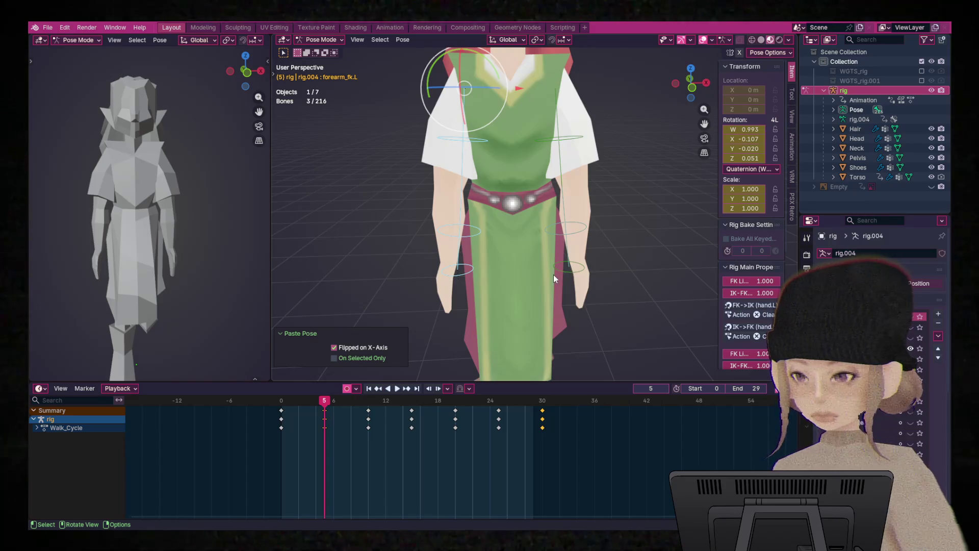
{"action": "scroll", "coordinate": [553, 274], "scroll_direction": "down", "scroll_amount": 4}
{"action": "mouse_move", "coordinate": [528, 265]}
{"action": "middle_mouse_down"}
{"action": "mouse_move", "coordinate": [592, 270]}
{"action": "mouse_move", "coordinate": [561, 275]}
{"action": "middle_mouse_up"}
{"action": "key", "text": "space"}
{"action": "left_click_drag", "start_coordinate": [325, 406], "coordinate": [275, 414]}
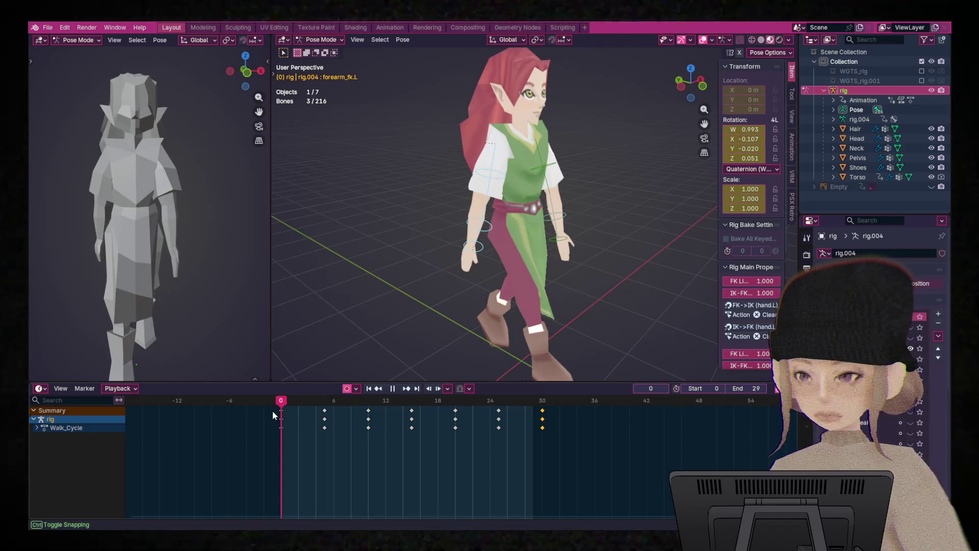
{"action": "left_click_drag", "start_coordinate": [273, 411], "coordinate": [403, 397]}
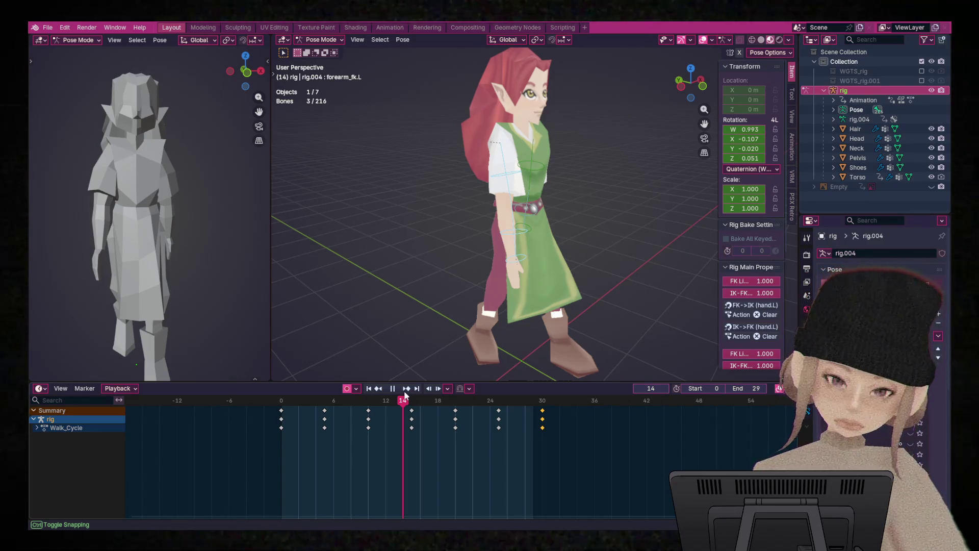
{"action": "mouse_move", "coordinate": [407, 394]}
{"action": "left_mouse_down"}
{"action": "mouse_move", "coordinate": [408, 403]}
{"action": "mouse_move", "coordinate": [271, 408]}
{"action": "mouse_move", "coordinate": [463, 403]}
{"action": "mouse_move", "coordinate": [279, 408]}
{"action": "left_mouse_up"}
{"action": "mouse_move", "coordinate": [503, 244]}
{"action": "middle_mouse_down"}
{"action": "mouse_move", "coordinate": [531, 235]}
{"action": "mouse_move", "coordinate": [492, 176]}
{"action": "middle_mouse_up"}
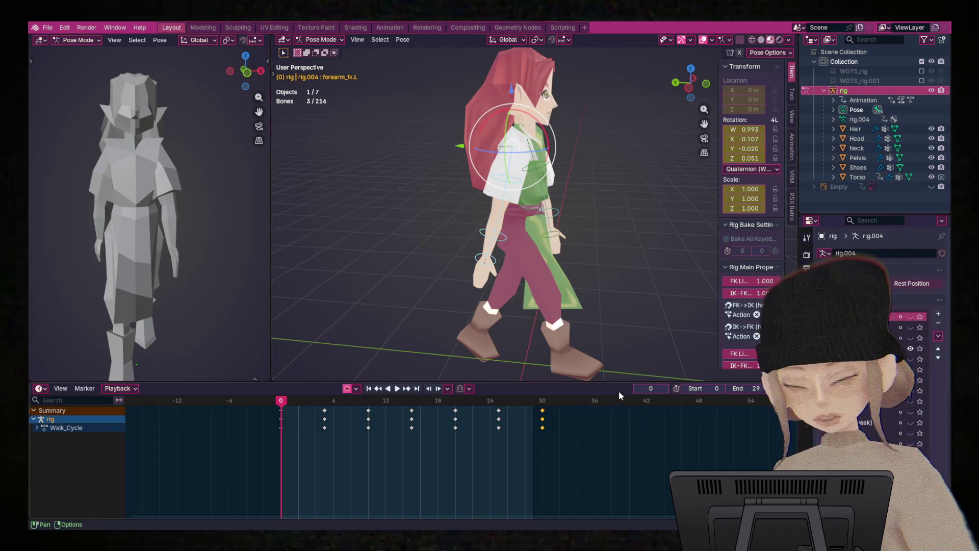
{"action": "mouse_move", "coordinate": [577, 279]}
{"action": "middle_mouse_down"}
{"action": "mouse_move", "coordinate": [494, 286]}
{"action": "mouse_move", "coordinate": [479, 276]}
{"action": "middle_mouse_up"}
{"action": "middle_click_drag", "start_coordinate": [425, 258], "coordinate": [424, 253]}
{"action": "mouse_move", "coordinate": [517, 262]}
{"action": "middle_mouse_down"}
{"action": "mouse_move", "coordinate": [626, 249]}
{"action": "mouse_move", "coordinate": [520, 259]}
{"action": "middle_mouse_up"}
{"action": "mouse_move", "coordinate": [280, 411]}
{"action": "left_mouse_down"}
{"action": "mouse_move", "coordinate": [321, 412]}
{"action": "mouse_move", "coordinate": [244, 402]}
{"action": "mouse_move", "coordinate": [324, 406]}
{"action": "left_mouse_up"}
{"action": "left_click", "coordinate": [494, 220]}
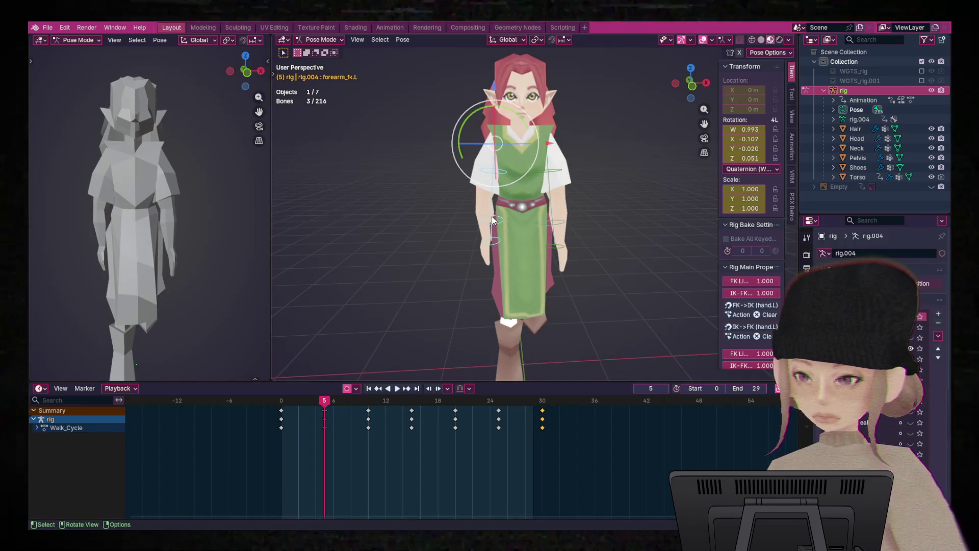
- Cancel the trial forearm rotation, box-select the right arm controls, and copy the forearm pose
{"action": "right_click", "coordinate": [512, 207]}
{"action": "left_click_drag", "start_coordinate": [518, 203], "coordinate": [525, 176]}
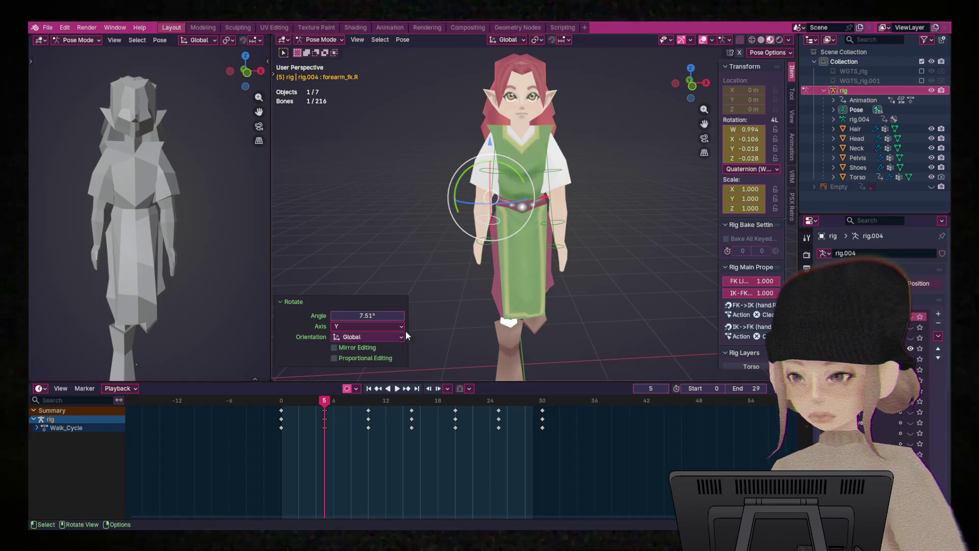
{"action": "left_click_drag", "start_coordinate": [491, 216], "coordinate": [493, 211]}
{"action": "mouse_move", "coordinate": [429, 124]}
{"action": "left_mouse_down"}
{"action": "mouse_move", "coordinate": [495, 278]}
{"action": "mouse_move", "coordinate": [502, 236]}
{"action": "left_mouse_up"}
{"action": "right_click", "coordinate": [484, 210]}
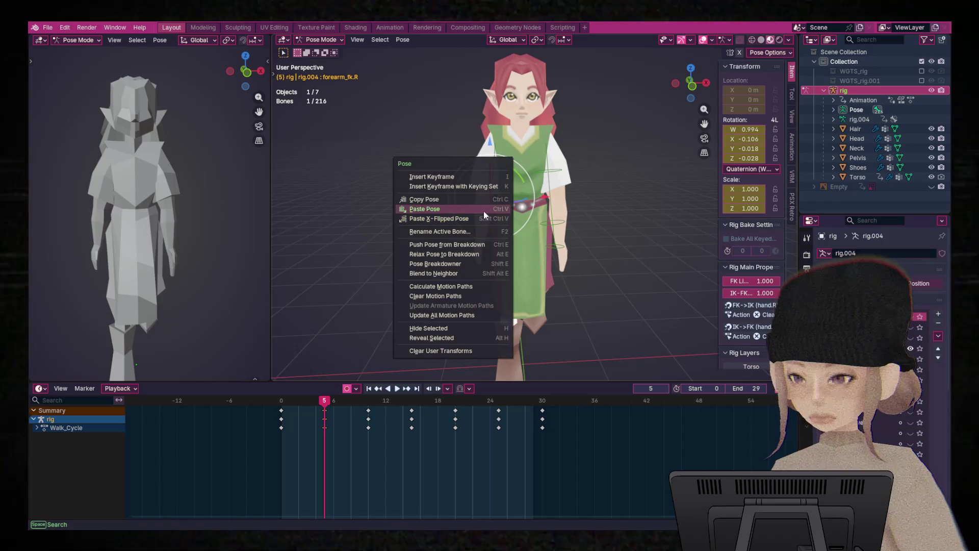
{"action": "left_click", "coordinate": [459, 199]}
- Paste the forearm pose at frame 10, rotate it to a new angle, and paste it on frame 0
{"action": "left_click_drag", "start_coordinate": [328, 404], "coordinate": [372, 420]}
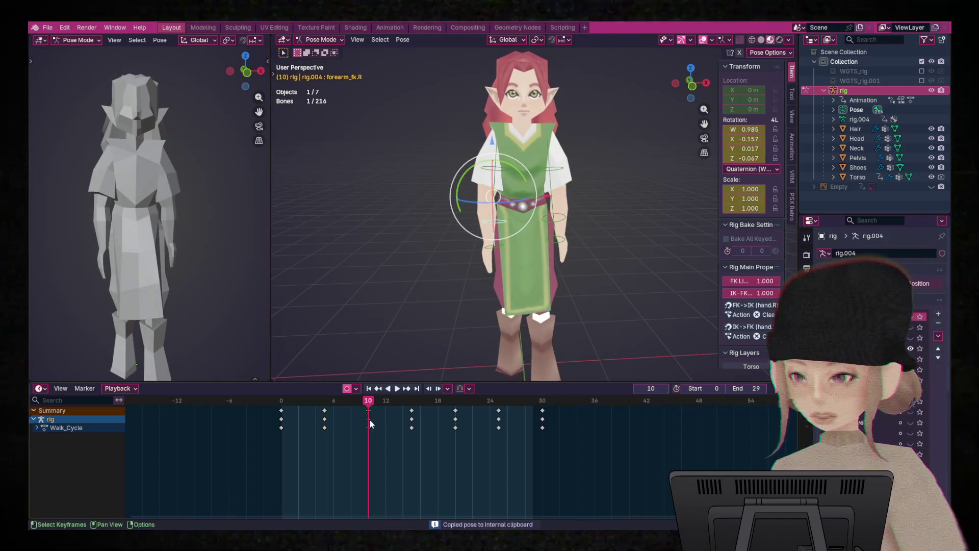
{"action": "right_click", "coordinate": [525, 182]}
{"action": "left_click", "coordinate": [506, 190]}
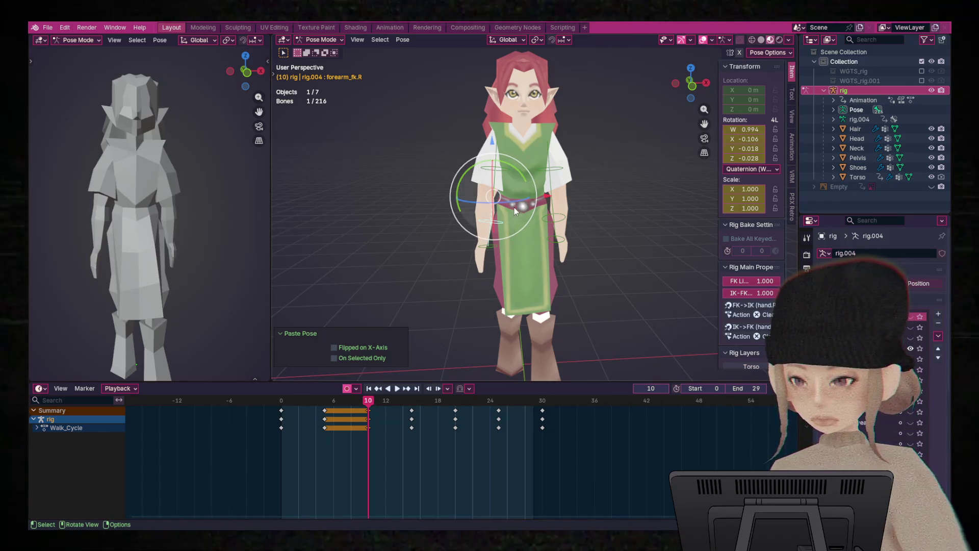
{"action": "key", "text": "r"}
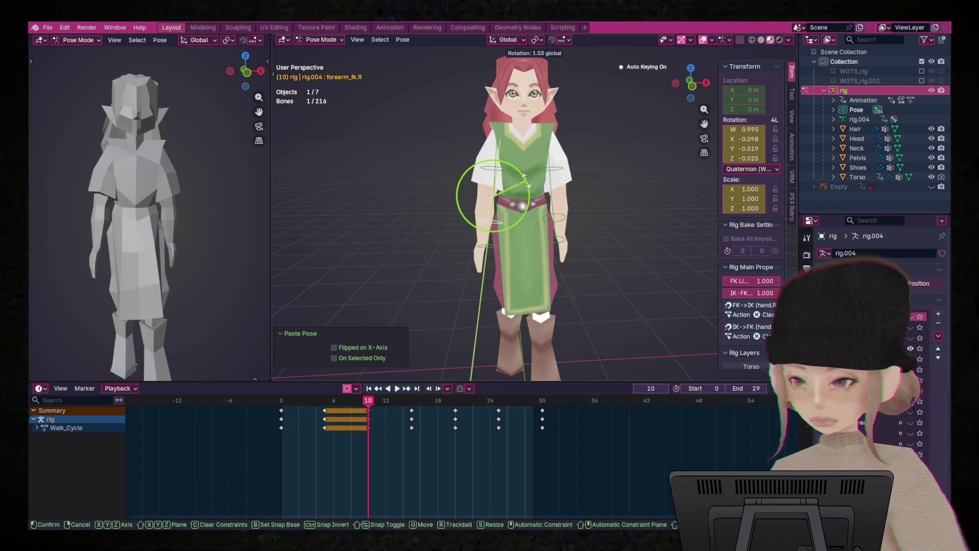
{"action": "left_click", "coordinate": [530, 186]}
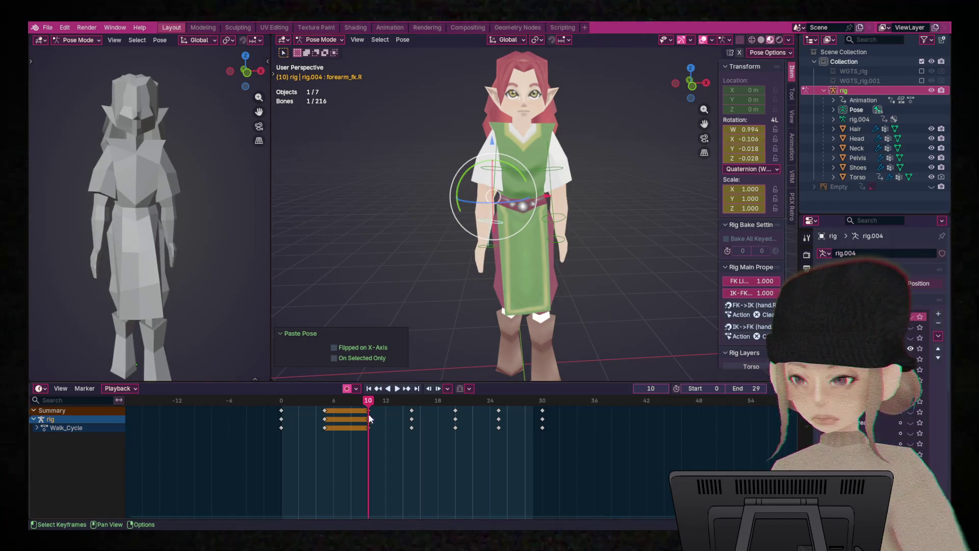
{"action": "key", "text": "shift+Left"}
{"action": "right_click", "coordinate": [484, 204]}
{"action": "left_click", "coordinate": [469, 209]}
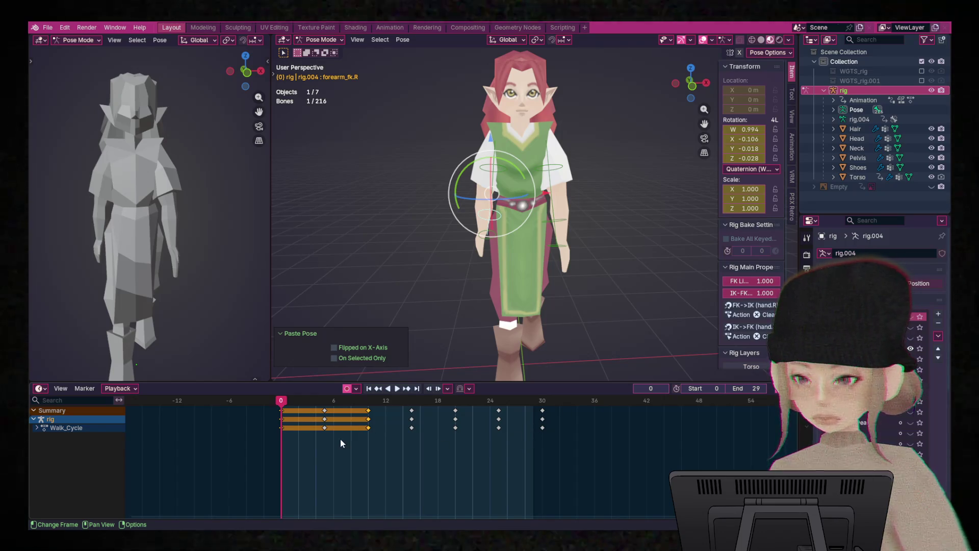
- Copy both arms' pose at frame 5 and paste it mirrored at frame 20
{"action": "key", "text": "Up"}
{"action": "right_click", "coordinate": [510, 204]}
{"action": "left_click", "coordinate": [510, 204]}
{"action": "key", "text": "Up"}
{"action": "key", "text": "Up"}
{"action": "key", "text": "Up"}
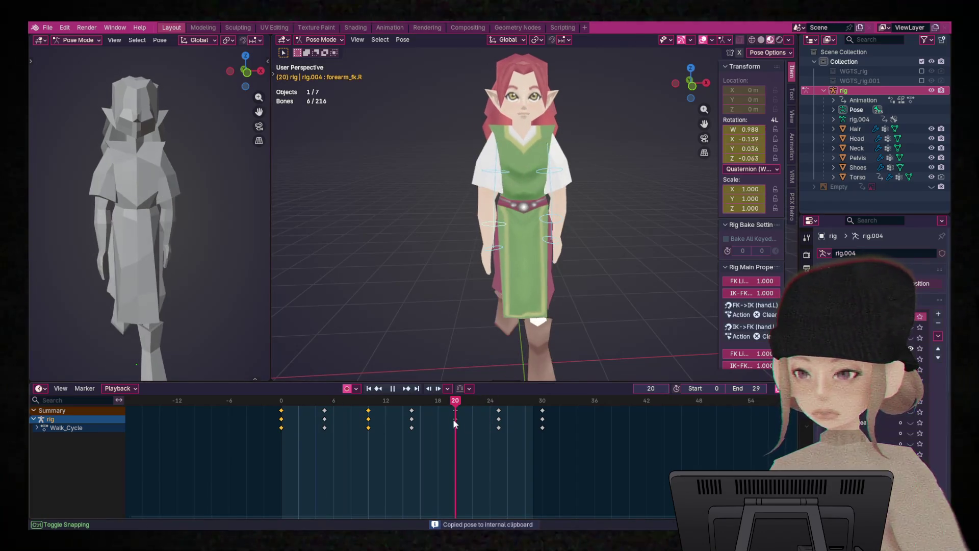
{"action": "right_click", "coordinate": [512, 229]}
{"action": "left_click", "coordinate": [516, 234]}
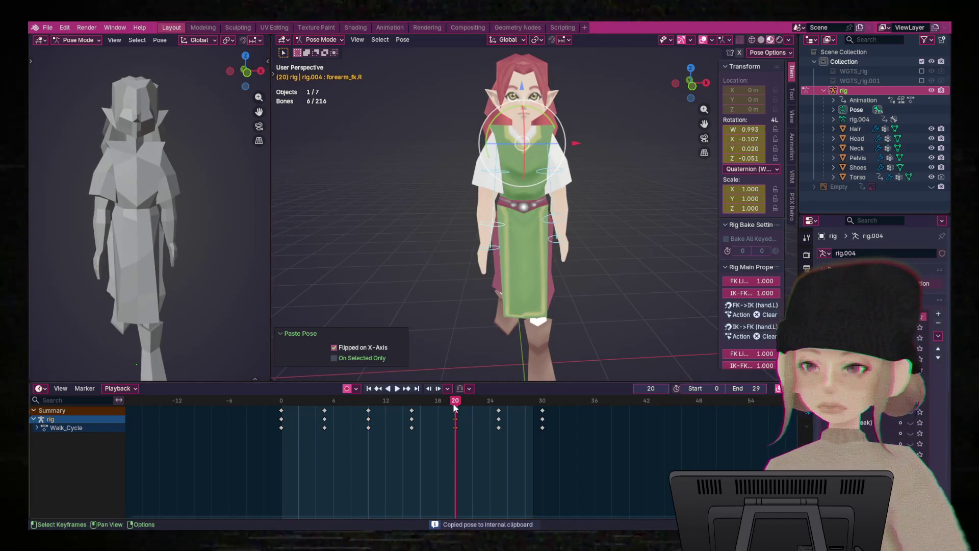
- Copy the frame 10 arm pose, paste it mirrored at frame 25, and keyframe it
{"action": "key", "text": "space"}
{"action": "key", "text": "space"}
{"action": "right_click", "coordinate": [548, 249]}
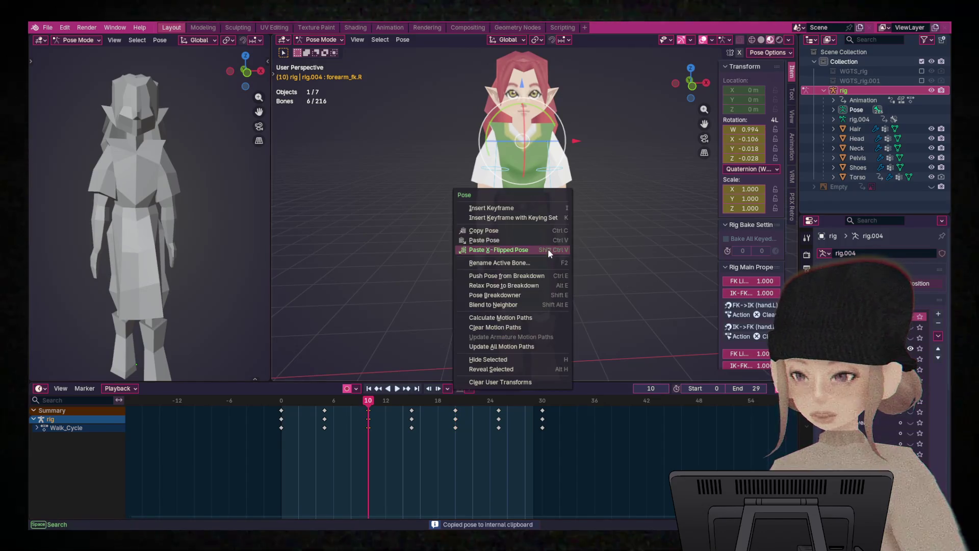
{"action": "left_click", "coordinate": [512, 228]}
{"action": "mouse_move", "coordinate": [367, 414]}
{"action": "left_mouse_down"}
{"action": "mouse_move", "coordinate": [524, 418]}
{"action": "mouse_move", "coordinate": [499, 416]}
{"action": "left_mouse_up"}
{"action": "right_click", "coordinate": [543, 216]}
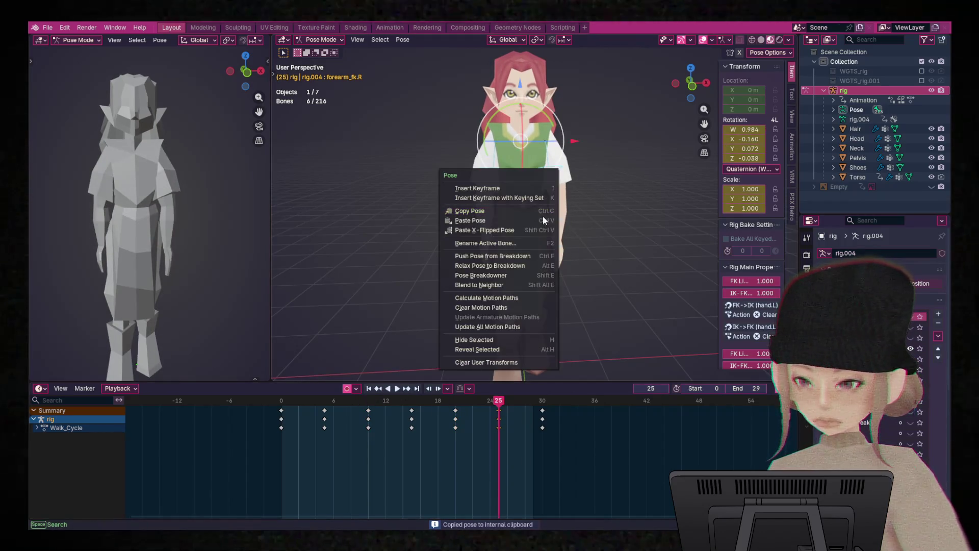
{"action": "left_click", "coordinate": [542, 230]}
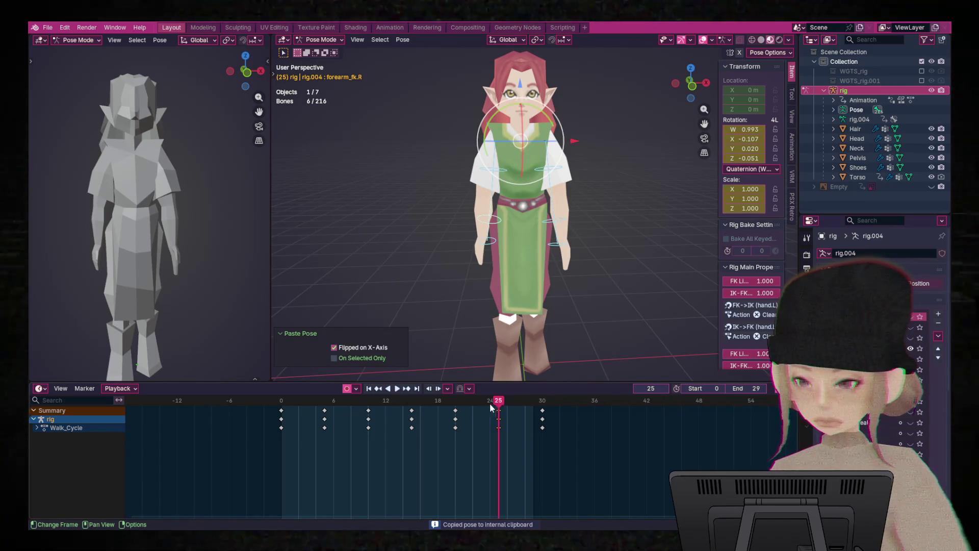
{"action": "key", "text": "i"}
- Copy the frame 0 arm pose and paste it mirrored at frame 15
{"action": "key", "text": "shift+Left"}
{"action": "right_click", "coordinate": [523, 200]}
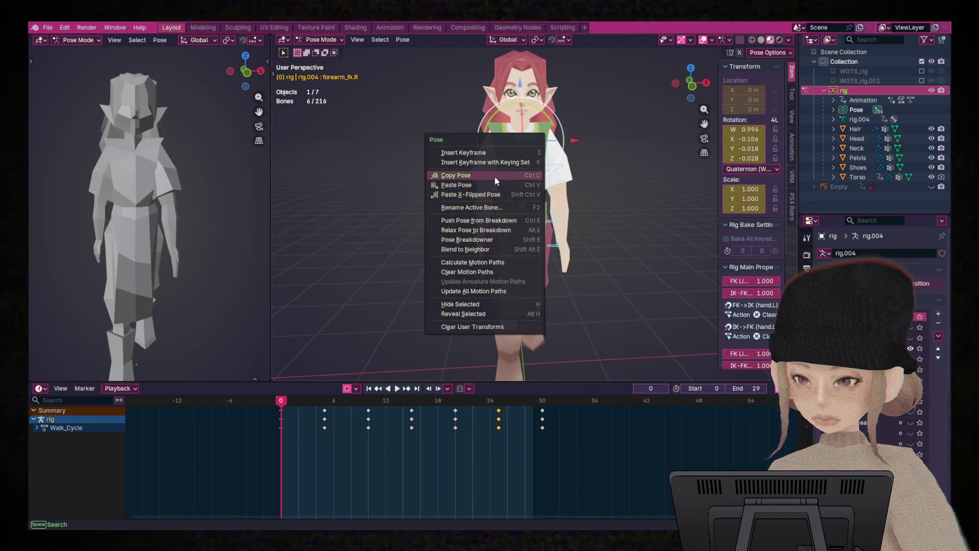
{"action": "left_click", "coordinate": [517, 180]}
{"action": "key", "text": "space"}
{"action": "left_click", "coordinate": [413, 418]}
{"action": "right_click", "coordinate": [537, 202]}
{"action": "left_click", "coordinate": [538, 202]}
- Paste the frame 0 pose unflipped at frame 30 to close the loop, then play the cycle
{"action": "left_click_drag", "start_coordinate": [412, 418], "coordinate": [544, 417]}
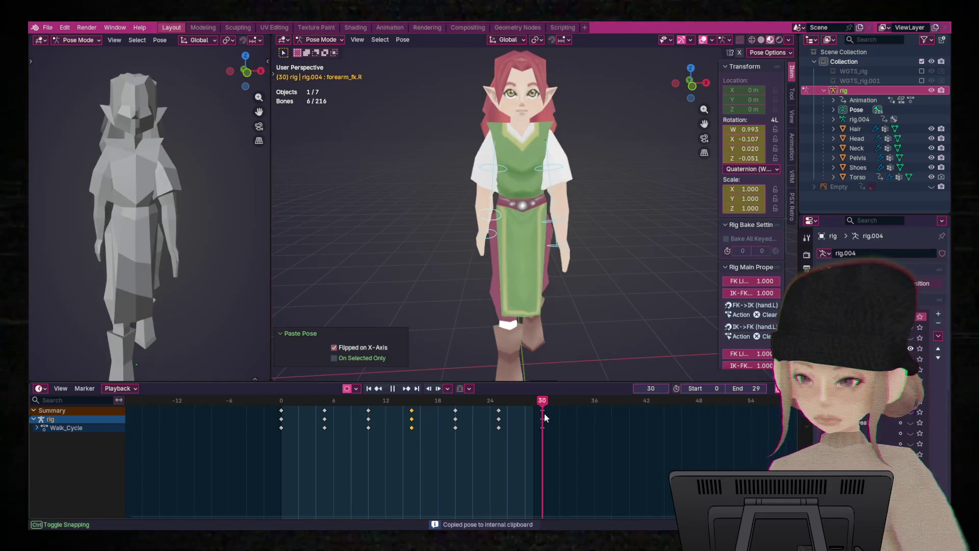
{"action": "right_click", "coordinate": [517, 250]}
{"action": "left_click", "coordinate": [513, 241]}
{"action": "key", "text": "space"}
{"action": "key", "text": "Left"}
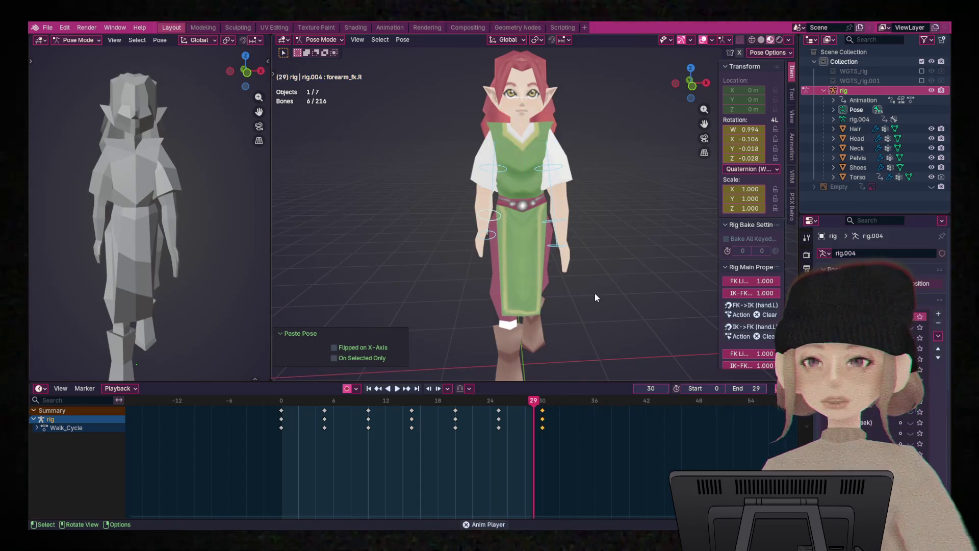
{"action": "key", "text": "space"}
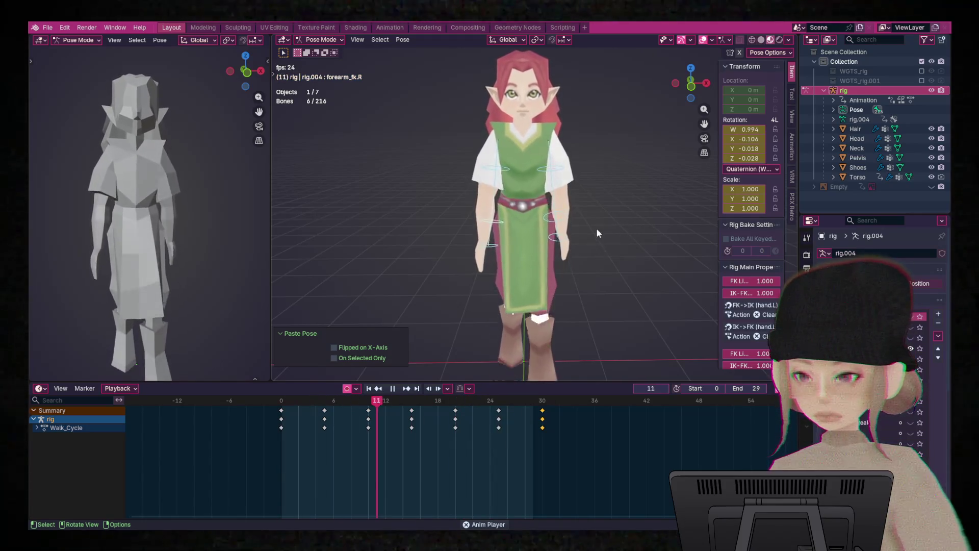
- Watch the walk from an angled view, then hide the rig in the Outliner to show only the elf mesh
{"action": "scroll", "coordinate": [598, 233], "scroll_direction": "up", "scroll_amount": 10}
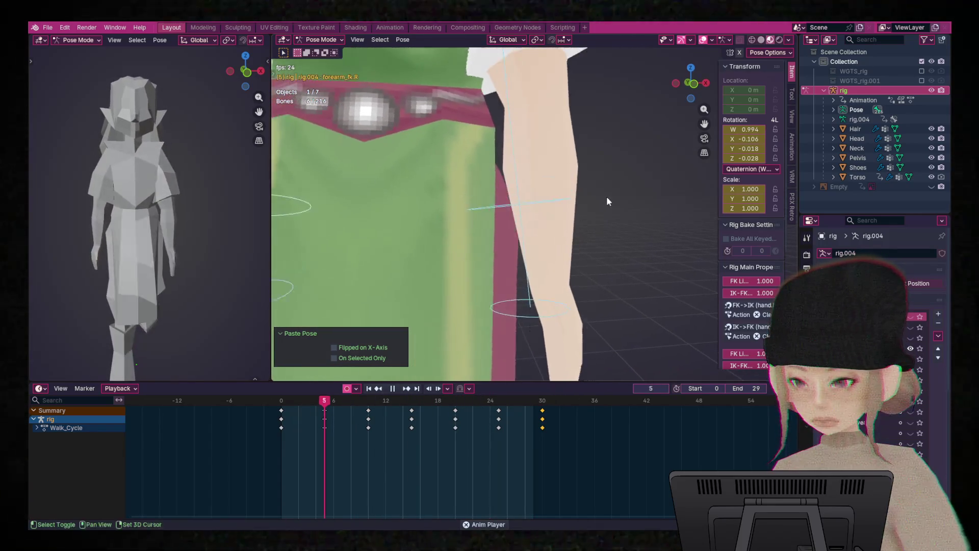
{"action": "scroll", "coordinate": [597, 200], "scroll_direction": "down", "scroll_amount": 5}
{"action": "middle_click_drag", "start_coordinate": [573, 206], "coordinate": [576, 206]}
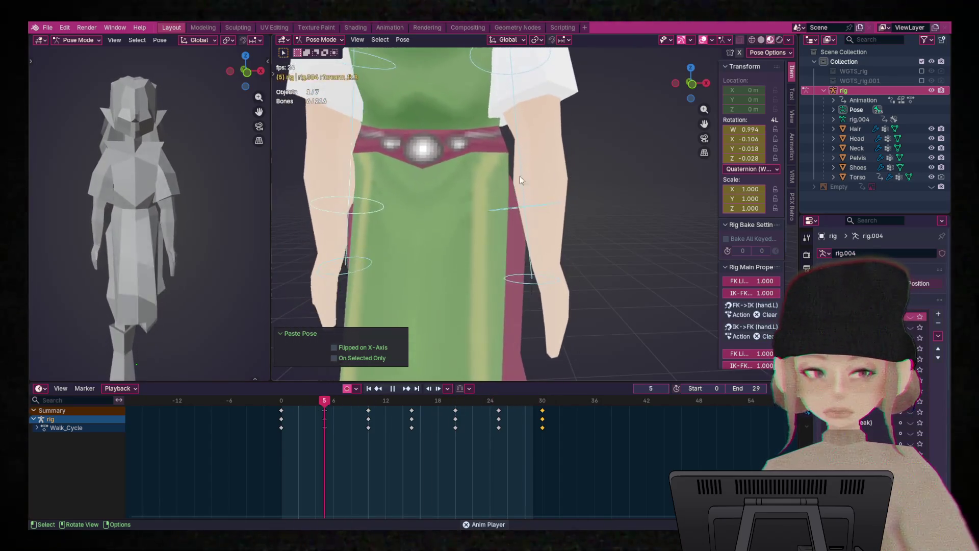
{"action": "mouse_move", "coordinate": [628, 261]}
{"action": "middle_mouse_down"}
{"action": "mouse_move", "coordinate": [573, 242]}
{"action": "mouse_move", "coordinate": [623, 248]}
{"action": "mouse_move", "coordinate": [632, 270]}
{"action": "mouse_move", "coordinate": [614, 253]}
{"action": "mouse_move", "coordinate": [424, 240]}
{"action": "mouse_move", "coordinate": [610, 224]}
{"action": "mouse_move", "coordinate": [509, 222]}
{"action": "mouse_move", "coordinate": [575, 221]}
{"action": "mouse_move", "coordinate": [585, 235]}
{"action": "mouse_move", "coordinate": [692, 233]}
{"action": "middle_mouse_up"}
{"action": "scroll", "coordinate": [624, 192], "scroll_direction": "up", "scroll_amount": 5}
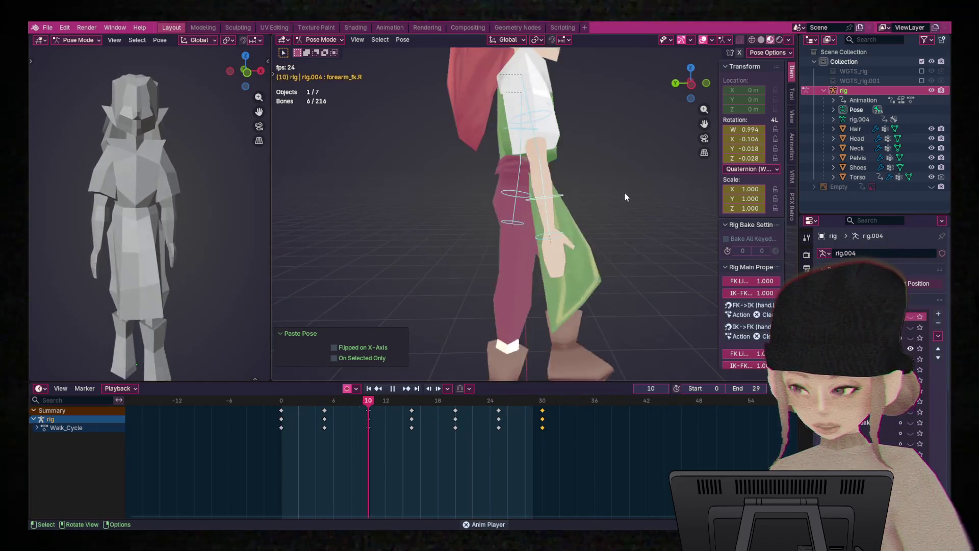
{"action": "left_click", "coordinate": [931, 91]}
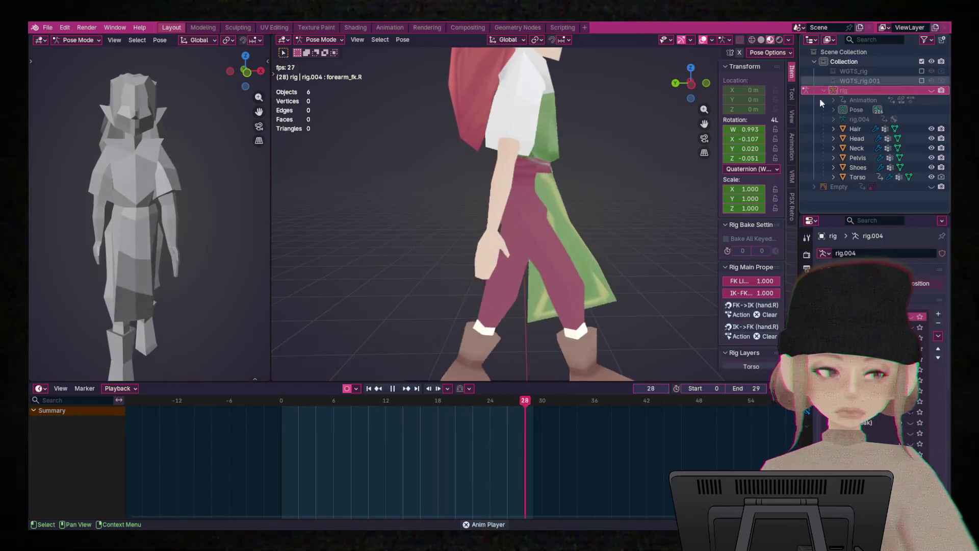
{"action": "scroll", "coordinate": [656, 219], "scroll_direction": "down", "scroll_amount": 1}
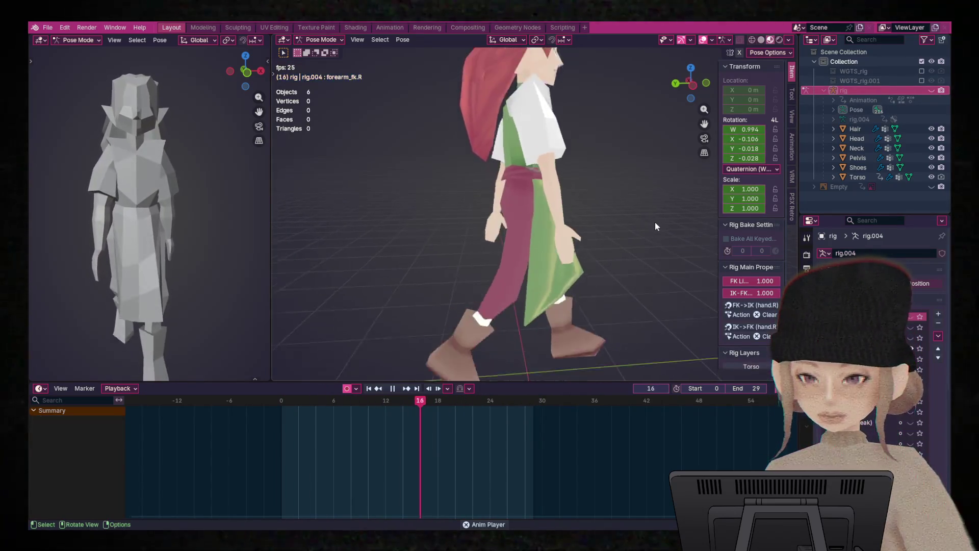
{"action": "scroll", "coordinate": [642, 220], "scroll_direction": "down", "scroll_amount": 2}
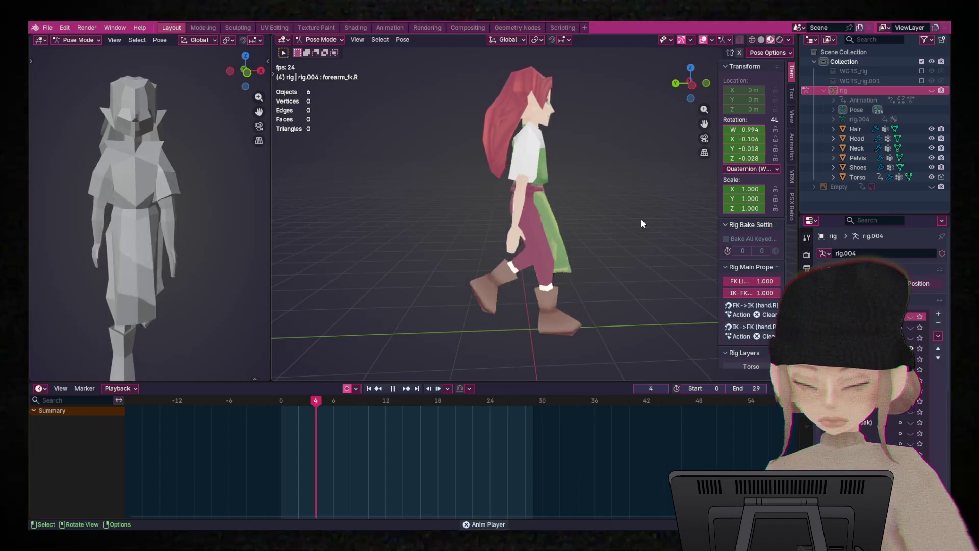
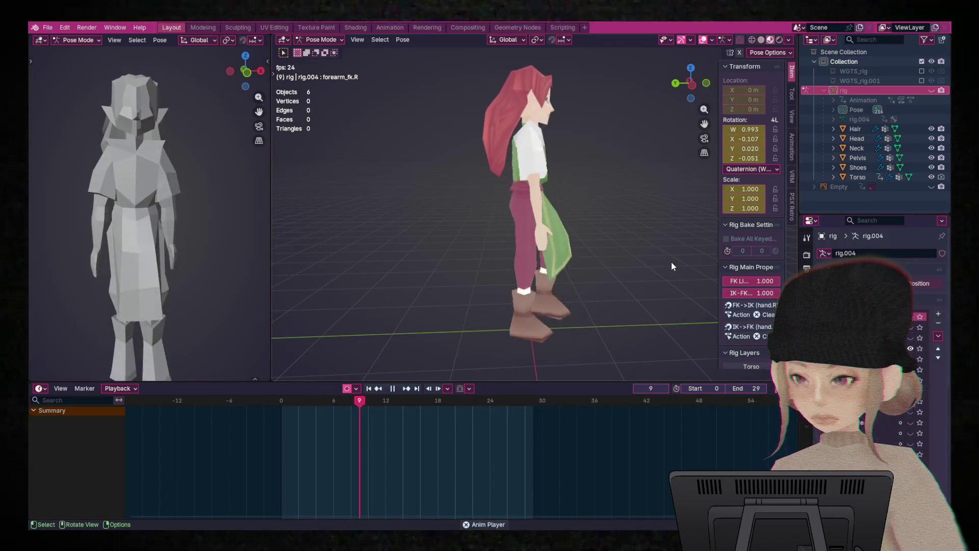
- Stop the walk cycle, return to frame 0 and unhide the rig's bone controls
{"action": "key", "text": "space"}
{"action": "left_click_drag", "start_coordinate": [386, 404], "coordinate": [326, 435]}
{"action": "left_click_drag", "start_coordinate": [458, 444], "coordinate": [281, 454]}
{"action": "left_click", "coordinate": [930, 92]}
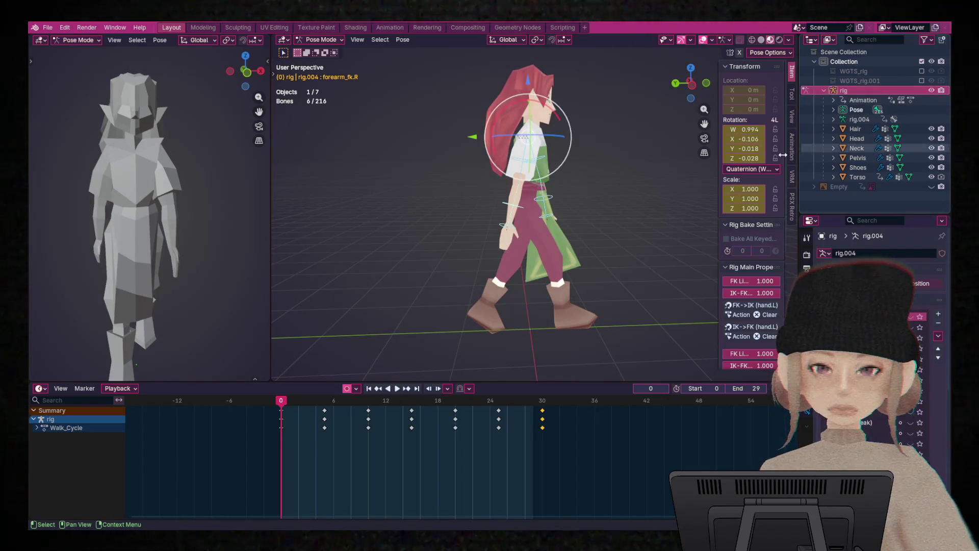
{"action": "middle_click_drag", "start_coordinate": [631, 180], "coordinate": [623, 187]}
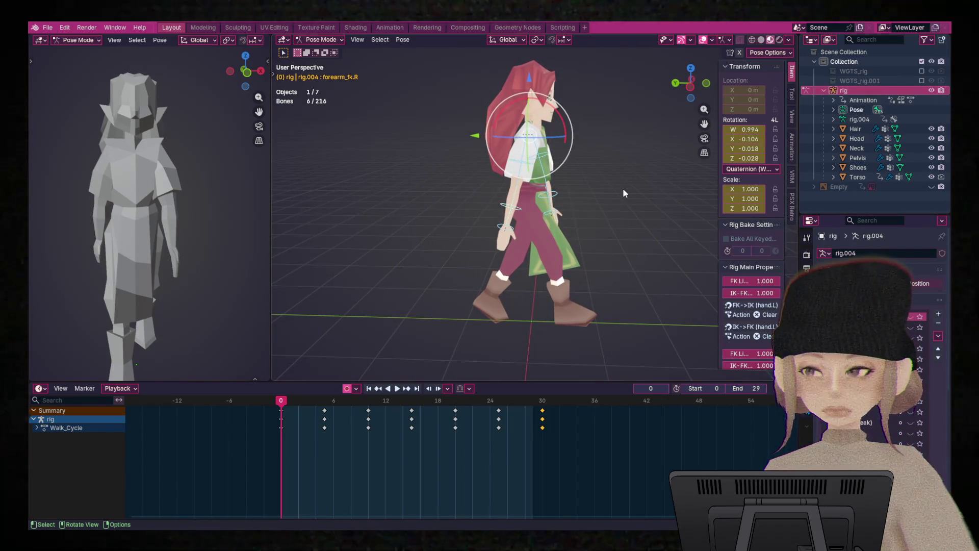
{"action": "scroll", "coordinate": [655, 162], "scroll_direction": "up", "scroll_amount": 1}
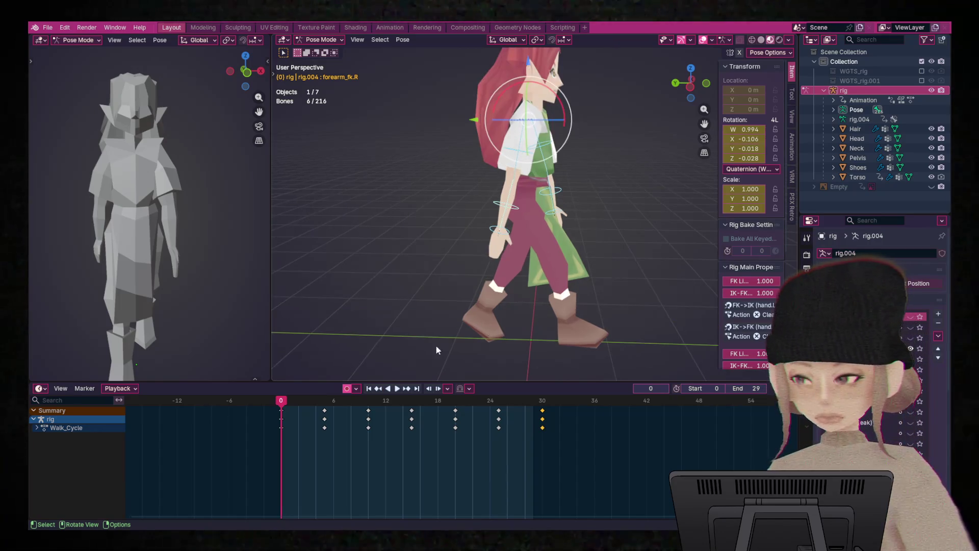
- Scrub the first walk frames to compare arm poses, then select forearm_fk.L at frame 0
{"action": "left_click_drag", "start_coordinate": [280, 403], "coordinate": [404, 420]}
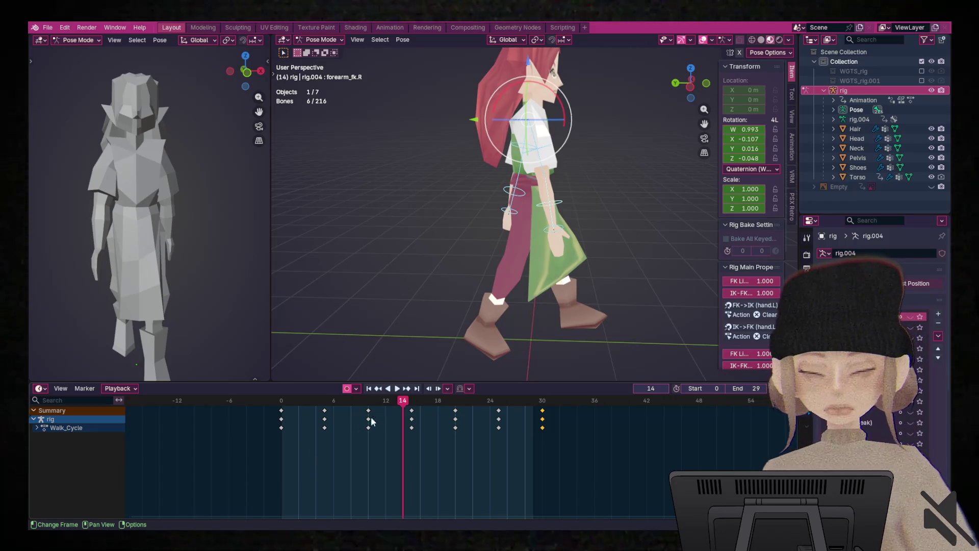
{"action": "mouse_move", "coordinate": [406, 402]}
{"action": "left_mouse_down"}
{"action": "mouse_move", "coordinate": [261, 415]}
{"action": "mouse_move", "coordinate": [342, 417]}
{"action": "mouse_move", "coordinate": [281, 416]}
{"action": "left_mouse_up"}
{"action": "mouse_move", "coordinate": [617, 243]}
{"action": "middle_mouse_down"}
{"action": "mouse_move", "coordinate": [418, 234]}
{"action": "mouse_move", "coordinate": [447, 234]}
{"action": "middle_mouse_up"}
{"action": "left_click", "coordinate": [534, 215]}
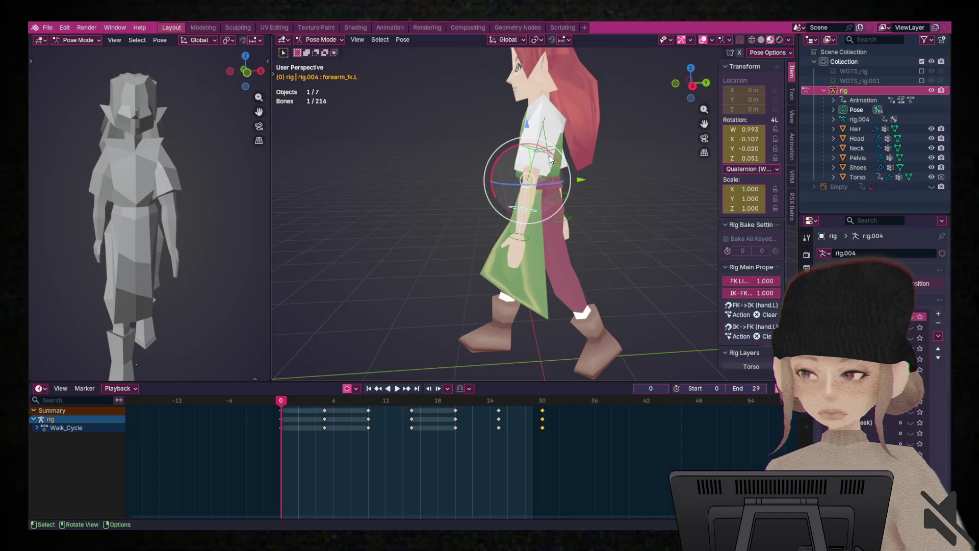
- Rotate forearm_fk.L -21.6° about X at frame 0 and check it from the front and side
{"action": "left_click_drag", "start_coordinate": [557, 159], "coordinate": [566, 163]}
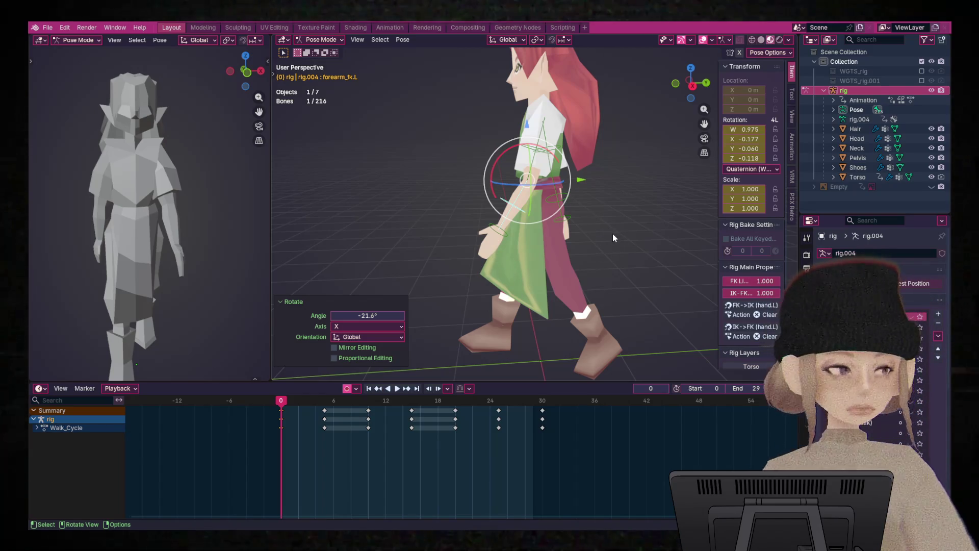
{"action": "mouse_move", "coordinate": [613, 237]}
{"action": "middle_mouse_down"}
{"action": "mouse_move", "coordinate": [608, 231]}
{"action": "mouse_move", "coordinate": [668, 234]}
{"action": "middle_mouse_up"}
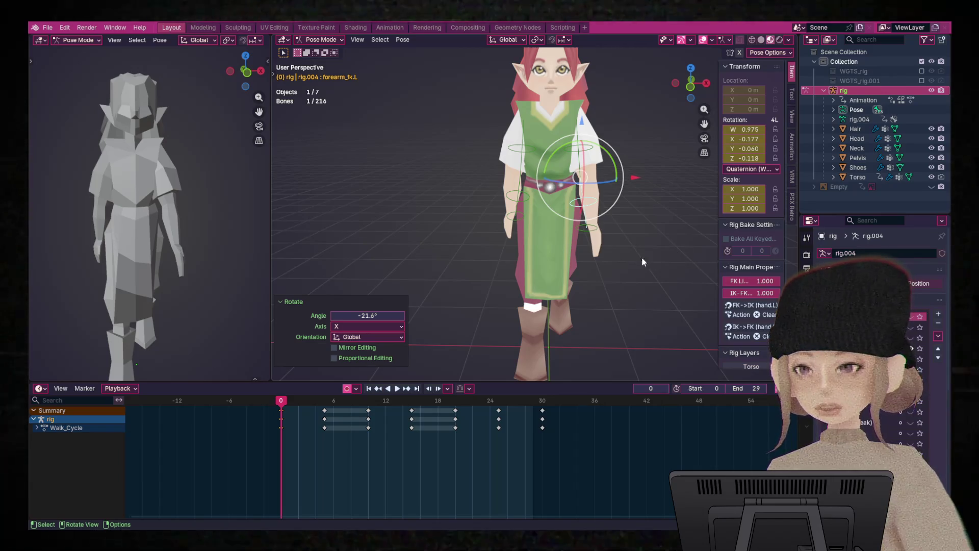
{"action": "middle_click_drag", "start_coordinate": [644, 229], "coordinate": [647, 234]}
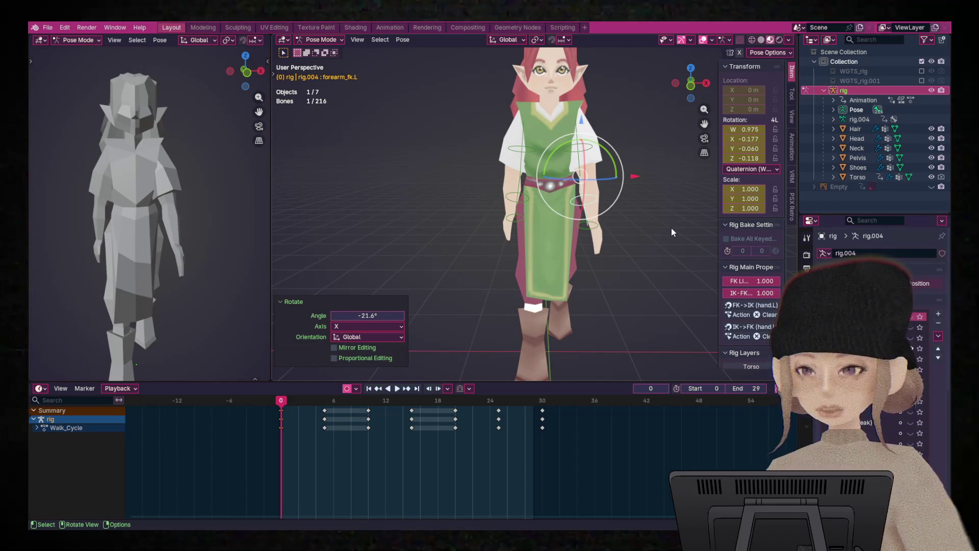
{"action": "middle_click_drag", "start_coordinate": [663, 250], "coordinate": [652, 236]}
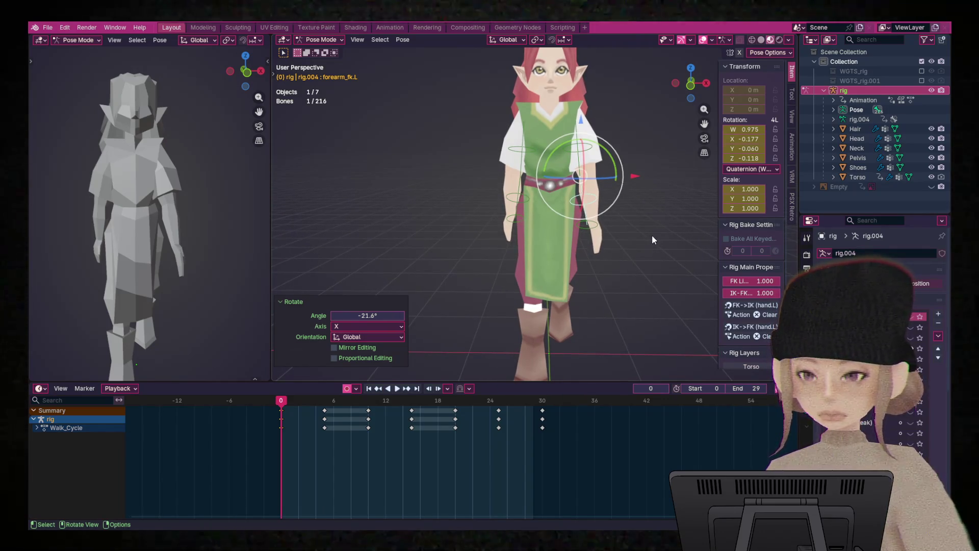
{"action": "mouse_move", "coordinate": [644, 220]}
{"action": "middle_mouse_down"}
{"action": "mouse_move", "coordinate": [551, 222]}
{"action": "mouse_move", "coordinate": [641, 219]}
{"action": "mouse_move", "coordinate": [580, 219]}
{"action": "middle_mouse_up"}
{"action": "key", "text": "ctrl+z"}
- Copy the frame-0 arm pose and paste it X-flipped at frame 15
{"action": "right_click", "coordinate": [572, 193]}
{"action": "left_click", "coordinate": [515, 185]}
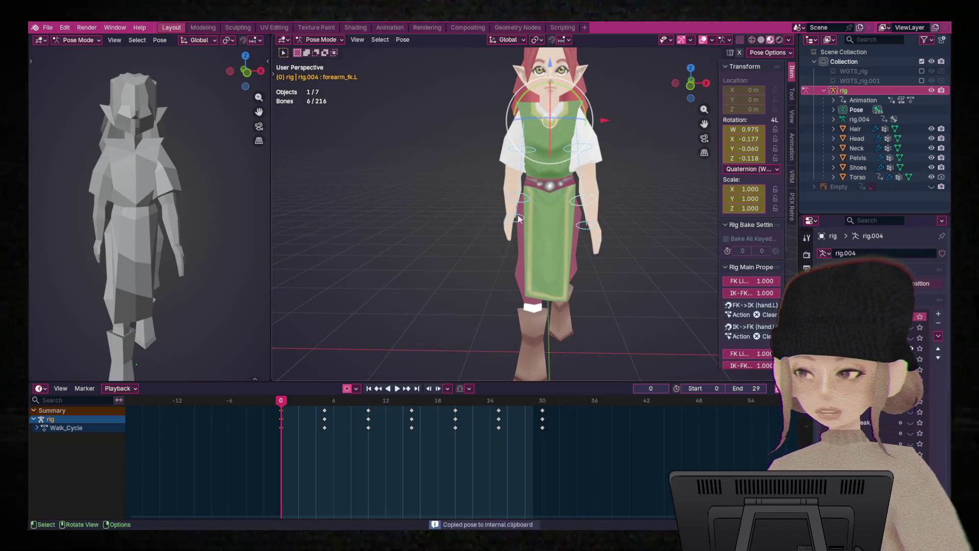
{"action": "left_click_drag", "start_coordinate": [281, 406], "coordinate": [414, 414]}
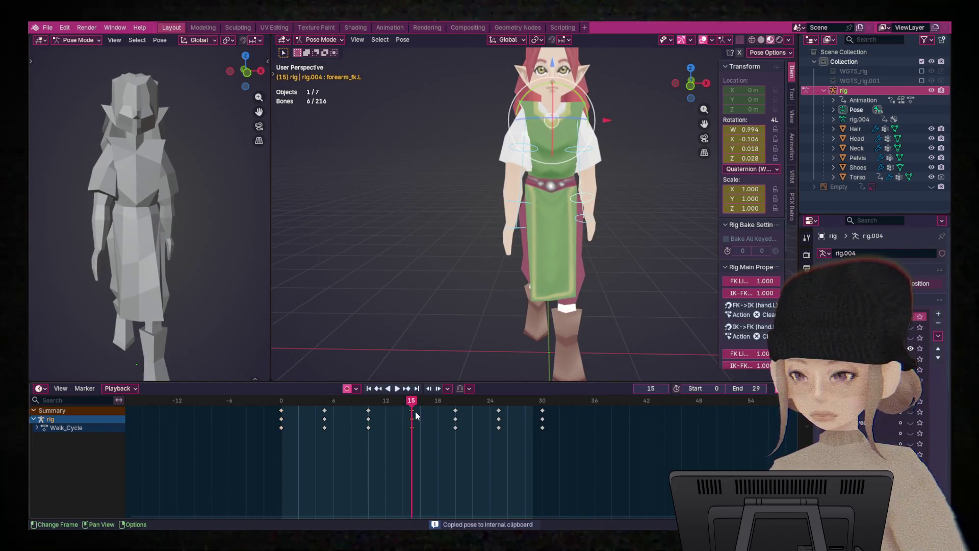
{"action": "right_click", "coordinate": [580, 160]}
{"action": "left_click", "coordinate": [571, 174]}
- Paste the unflipped pose at frame 30, preview the loop, then jump back to frame 0
{"action": "key", "text": "space"}
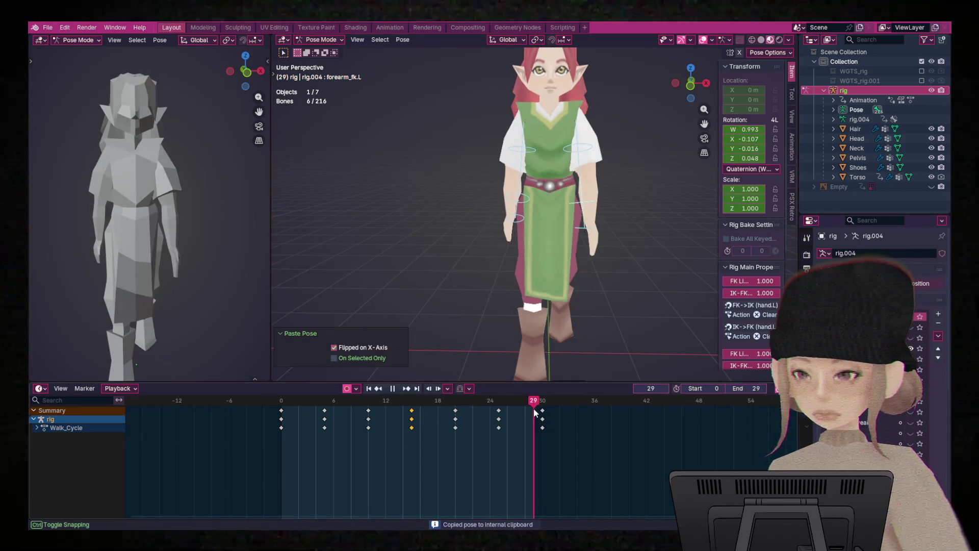
{"action": "right_click", "coordinate": [569, 256]}
{"action": "left_click", "coordinate": [558, 253]}
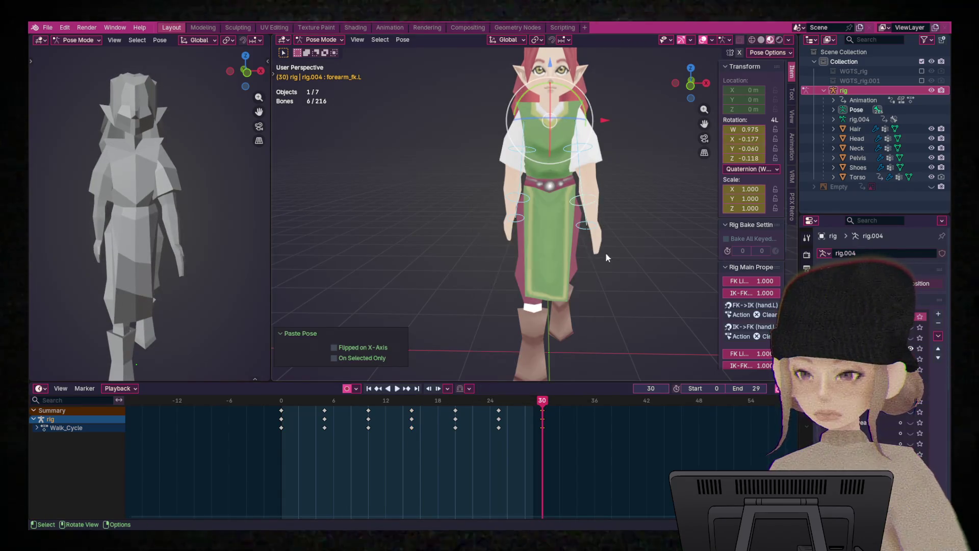
{"action": "key", "text": "space"}
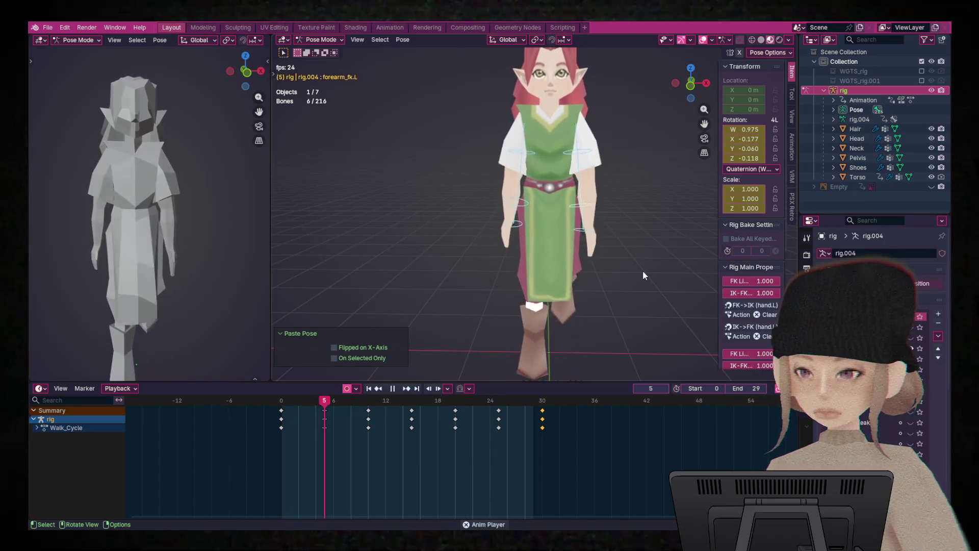
{"action": "key", "text": "space"}
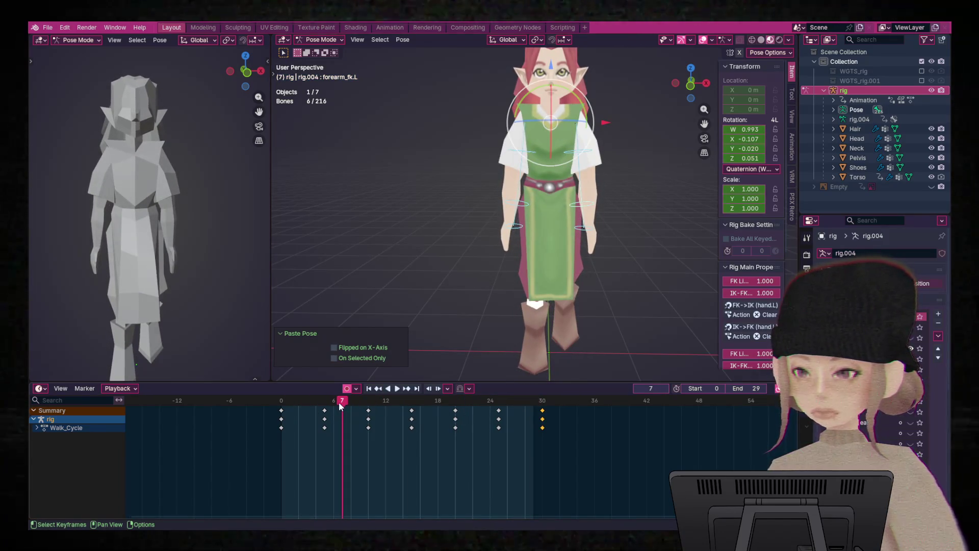
{"action": "key", "text": "shift+Left"}
- Replay the walk from a side view, then stop at frame 4 with the right forearm selected
{"action": "mouse_move", "coordinate": [457, 215]}
{"action": "middle_mouse_down"}
{"action": "mouse_move", "coordinate": [582, 216]}
{"action": "mouse_move", "coordinate": [359, 218]}
{"action": "mouse_move", "coordinate": [516, 220]}
{"action": "mouse_move", "coordinate": [475, 225]}
{"action": "middle_mouse_up"}
{"action": "key", "text": "space"}
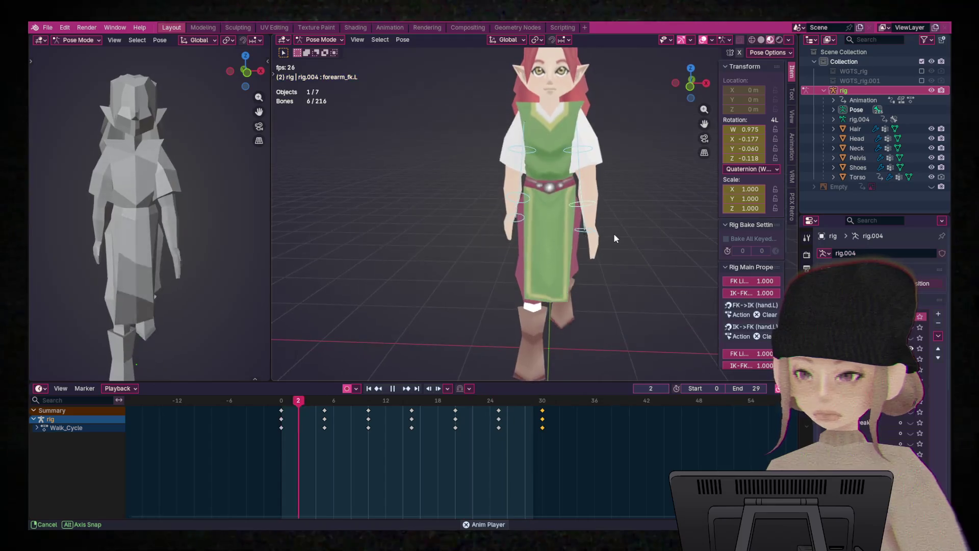
{"action": "scroll", "coordinate": [614, 234], "scroll_direction": "down", "scroll_amount": 4}
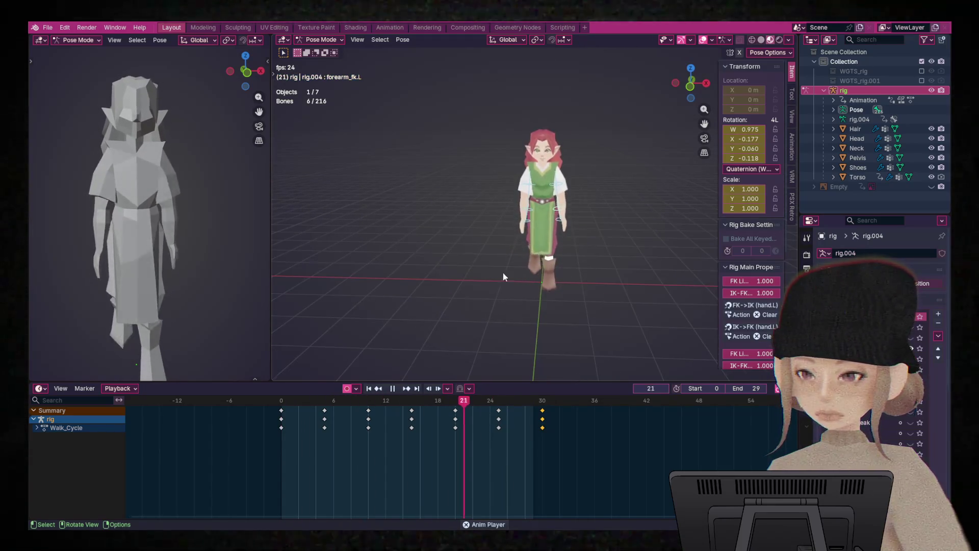
{"action": "middle_click_drag", "start_coordinate": [503, 274], "coordinate": [618, 258]}
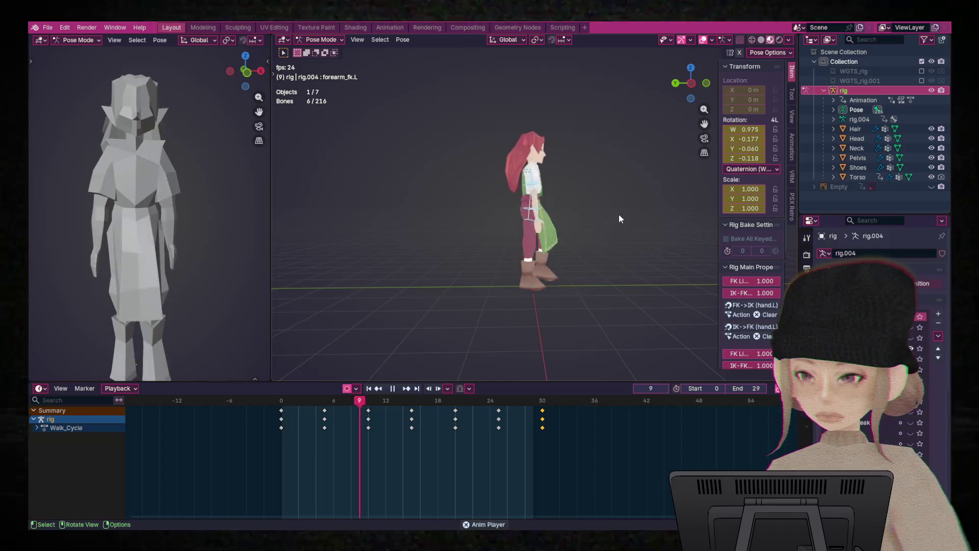
{"action": "scroll", "coordinate": [620, 217], "scroll_direction": "up", "scroll_amount": 6}
{"action": "key", "text": "space"}
{"action": "mouse_move", "coordinate": [514, 400]}
{"action": "left_mouse_down"}
{"action": "mouse_move", "coordinate": [278, 427]}
{"action": "mouse_move", "coordinate": [365, 429]}
{"action": "left_mouse_up"}
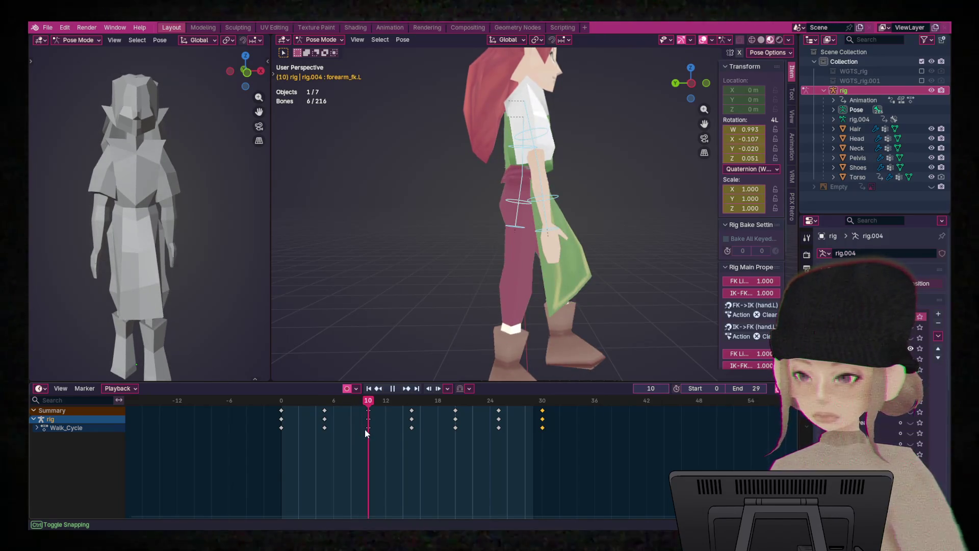
{"action": "left_click", "coordinate": [556, 201]}
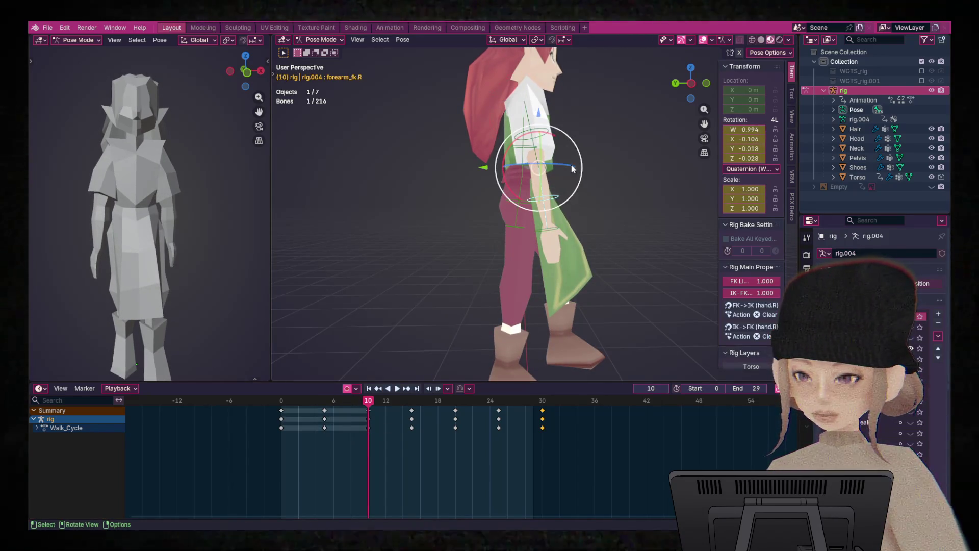
- Swing the right forearm about X, copy the arm pose and paste it X-flipped at frame 25
{"action": "left_click_drag", "start_coordinate": [508, 187], "coordinate": [515, 199]}
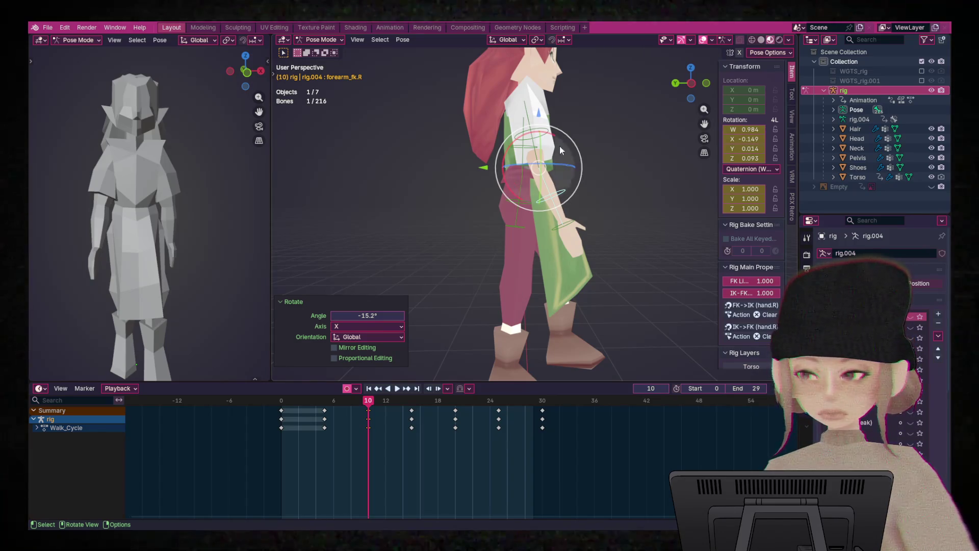
{"action": "key", "text": "a"}
{"action": "right_click", "coordinate": [525, 156]}
{"action": "left_click", "coordinate": [526, 158]}
{"action": "mouse_move", "coordinate": [372, 405]}
{"action": "left_mouse_down"}
{"action": "mouse_move", "coordinate": [511, 423]}
{"action": "mouse_move", "coordinate": [501, 425]}
{"action": "left_mouse_up"}
{"action": "right_click", "coordinate": [534, 169]}
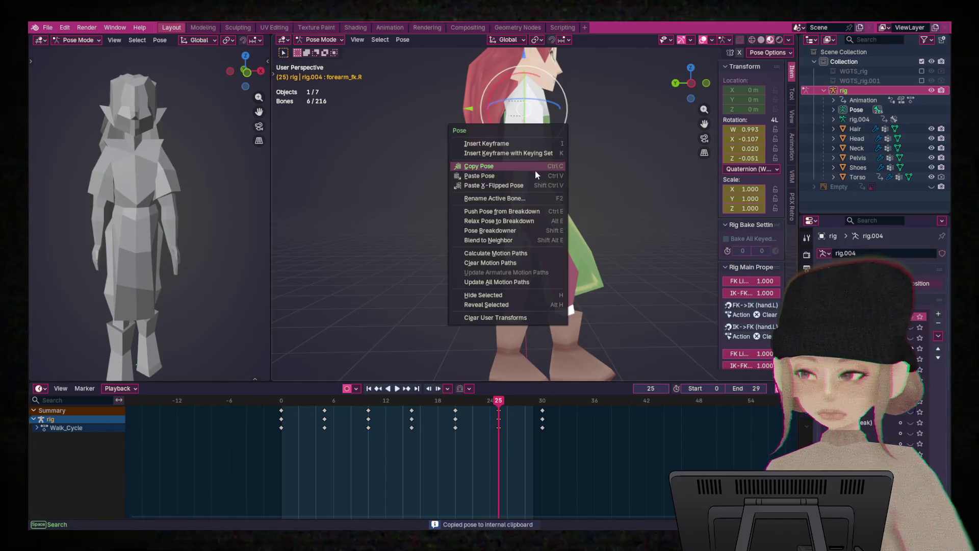
{"action": "left_click", "coordinate": [531, 186]}
- Preview the animation and switch the front viewport to Material Preview shading
{"action": "key", "text": "shift+space"}
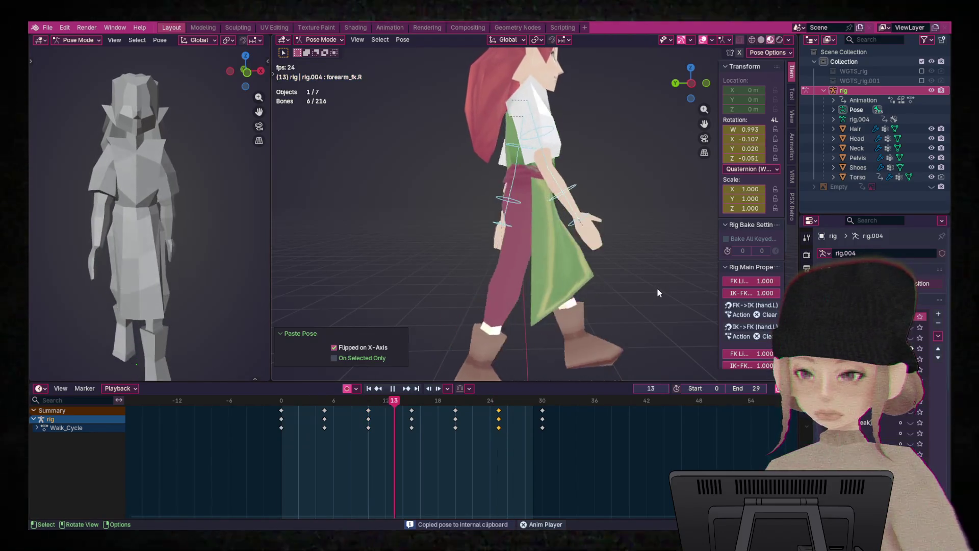
{"action": "mouse_move", "coordinate": [681, 219]}
{"action": "middle_mouse_down"}
{"action": "mouse_move", "coordinate": [665, 240]}
{"action": "mouse_move", "coordinate": [638, 215]}
{"action": "mouse_move", "coordinate": [529, 218]}
{"action": "mouse_move", "coordinate": [628, 224]}
{"action": "middle_mouse_up"}
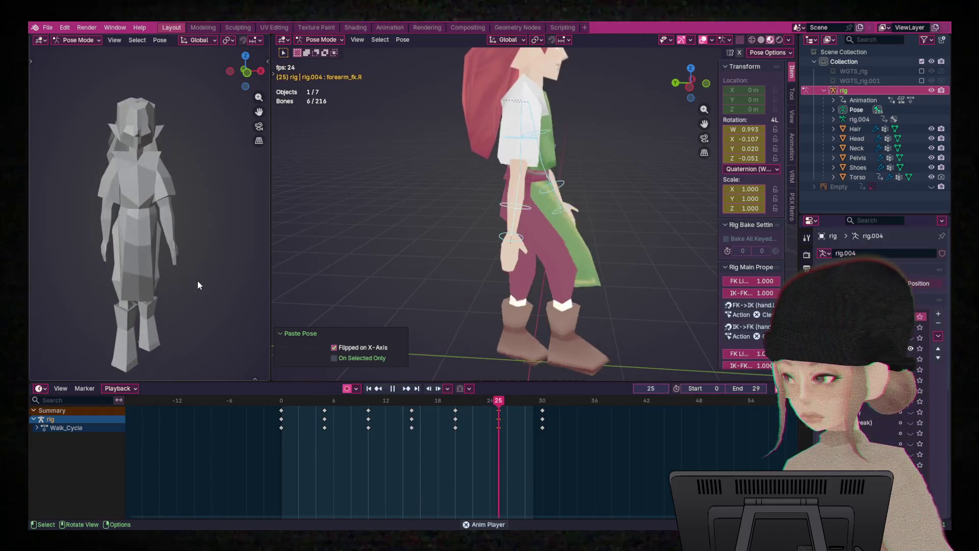
{"action": "scroll", "coordinate": [250, 42], "scroll_direction": "down", "scroll_amount": 5}
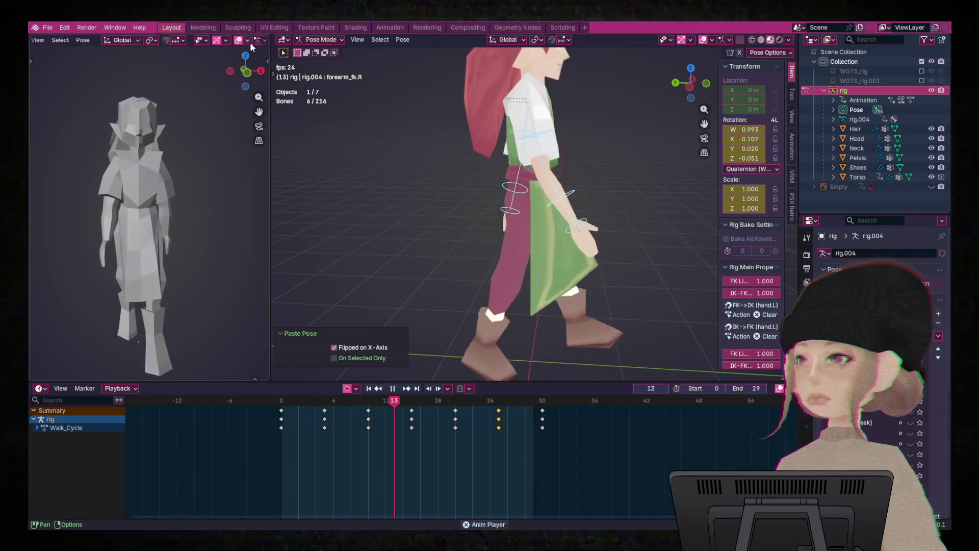
{"action": "scroll", "coordinate": [250, 42], "scroll_direction": "down", "scroll_amount": 4}
{"action": "key", "text": "z"}
{"action": "left_click", "coordinate": [257, 185]}
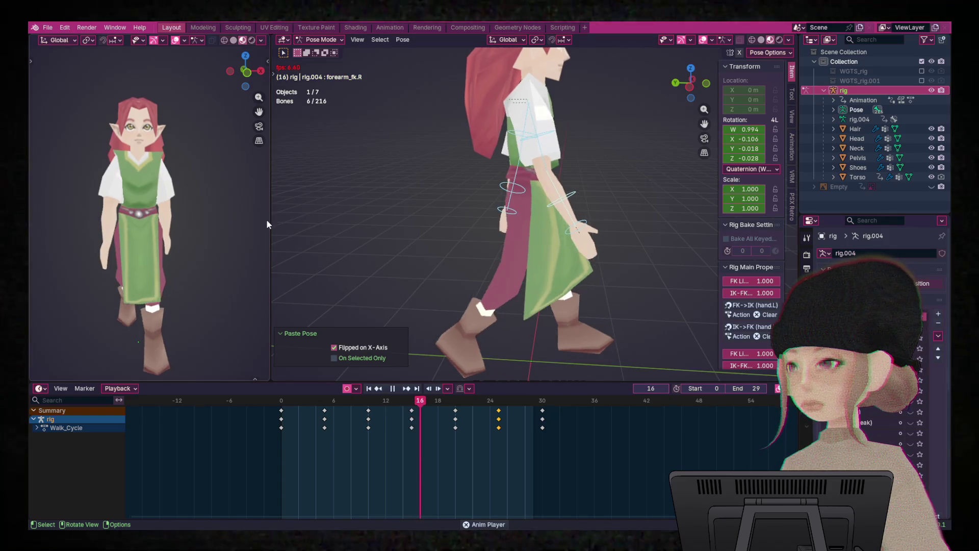
- Widen the front viewport, recenter the character, clear the bone selection and play the walk
{"action": "left_click_drag", "start_coordinate": [269, 219], "coordinate": [384, 215]}
{"action": "mouse_move", "coordinate": [273, 255]}
{"action": "middle_mouse_down", "text": "shift"}
{"action": "mouse_move", "coordinate": [296, 222]}
{"action": "mouse_move", "coordinate": [269, 231]}
{"action": "mouse_move", "coordinate": [265, 183]}
{"action": "mouse_move", "coordinate": [279, 195]}
{"action": "middle_mouse_up", "text": "shift"}
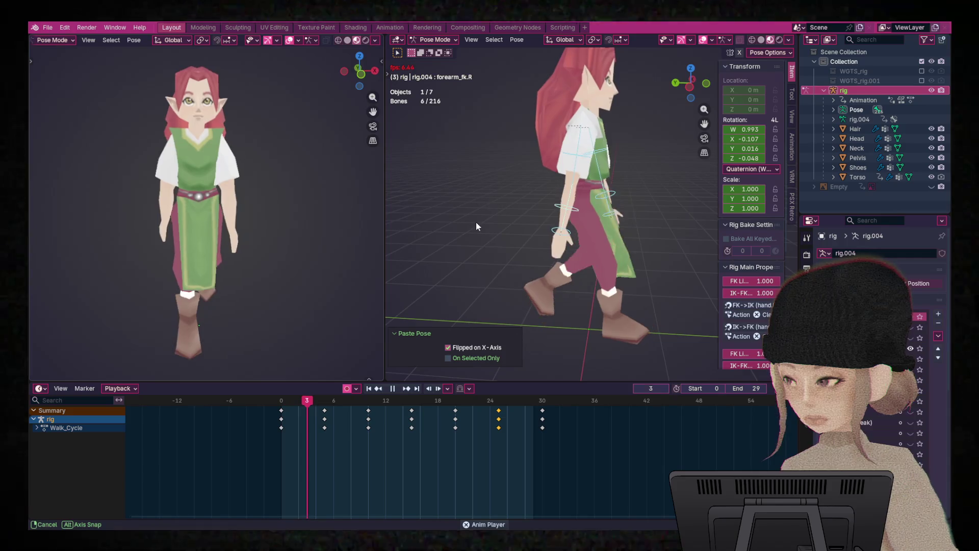
{"action": "left_click", "coordinate": [562, 337]}
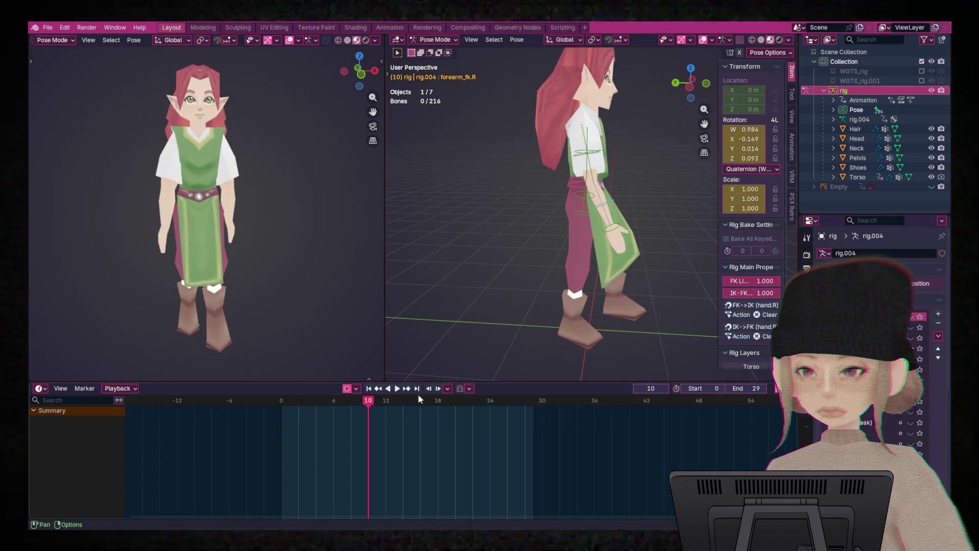
{"action": "left_click", "coordinate": [397, 388]}
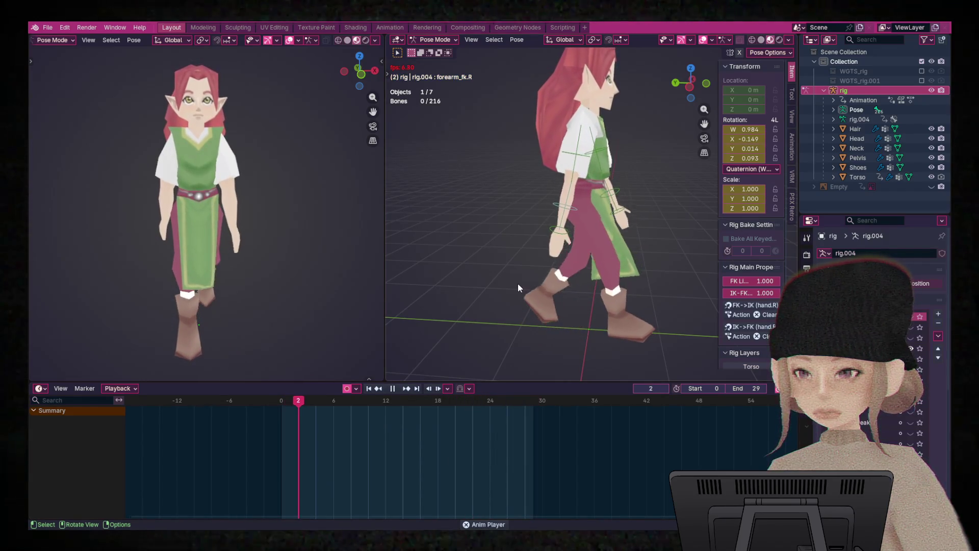
{"action": "key", "text": "space"}
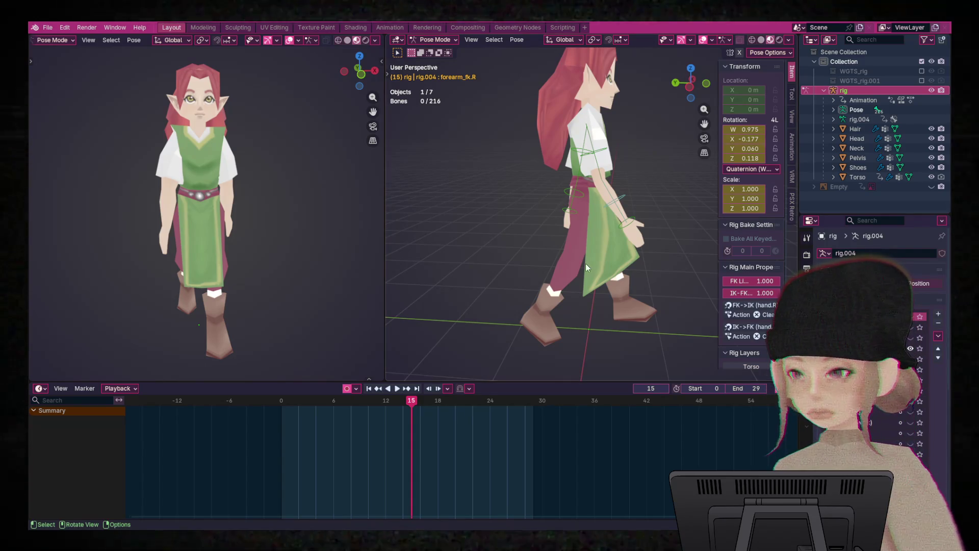
{"action": "key", "text": "space"}
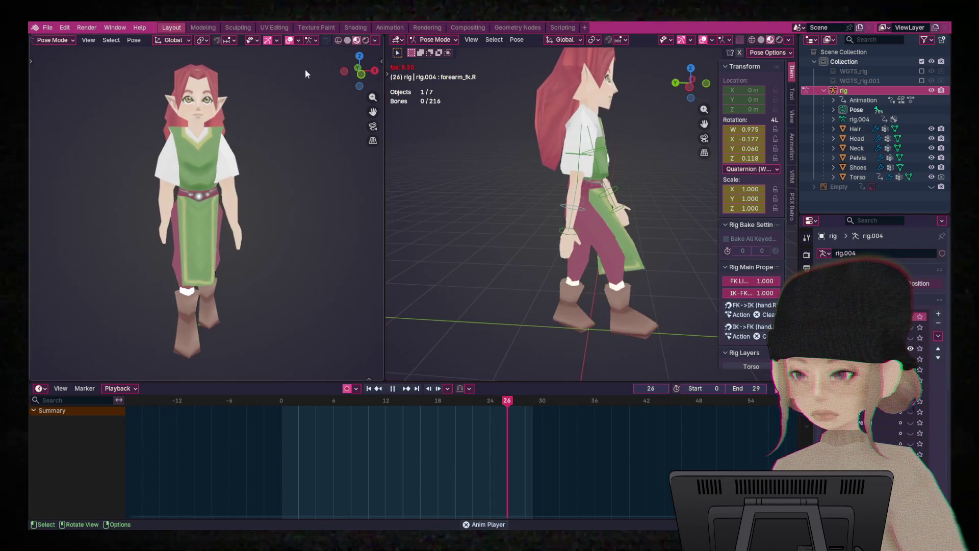
- Return the front view to Solid shading, select the arm controls and rewind to the start
{"action": "left_click", "coordinate": [348, 40]}
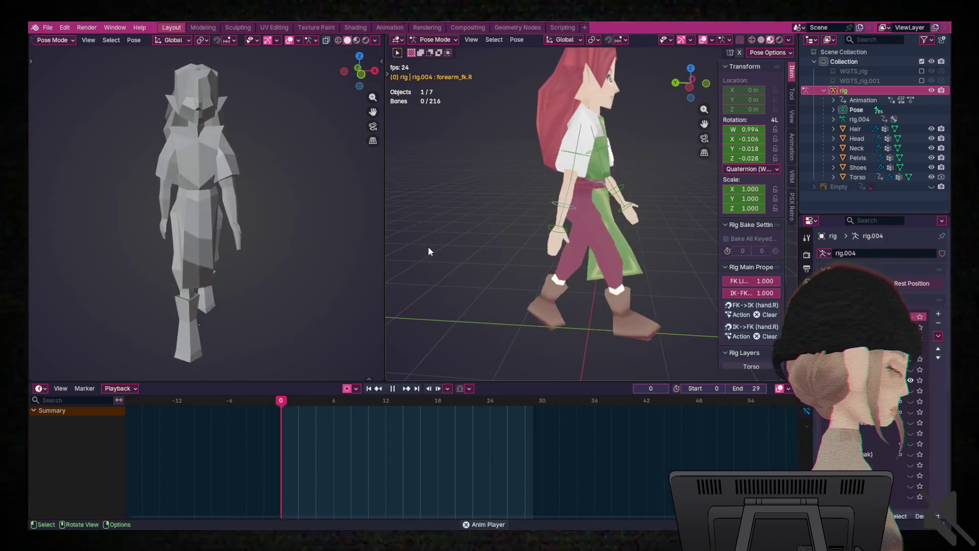
{"action": "mouse_move", "coordinate": [595, 262]}
{"action": "middle_mouse_down"}
{"action": "mouse_move", "coordinate": [548, 259]}
{"action": "mouse_move", "coordinate": [638, 219]}
{"action": "mouse_move", "coordinate": [580, 283]}
{"action": "mouse_move", "coordinate": [647, 283]}
{"action": "mouse_move", "coordinate": [553, 277]}
{"action": "mouse_move", "coordinate": [688, 282]}
{"action": "mouse_move", "coordinate": [650, 284]}
{"action": "mouse_move", "coordinate": [678, 282]}
{"action": "mouse_move", "coordinate": [660, 271]}
{"action": "mouse_move", "coordinate": [644, 277]}
{"action": "middle_mouse_up"}
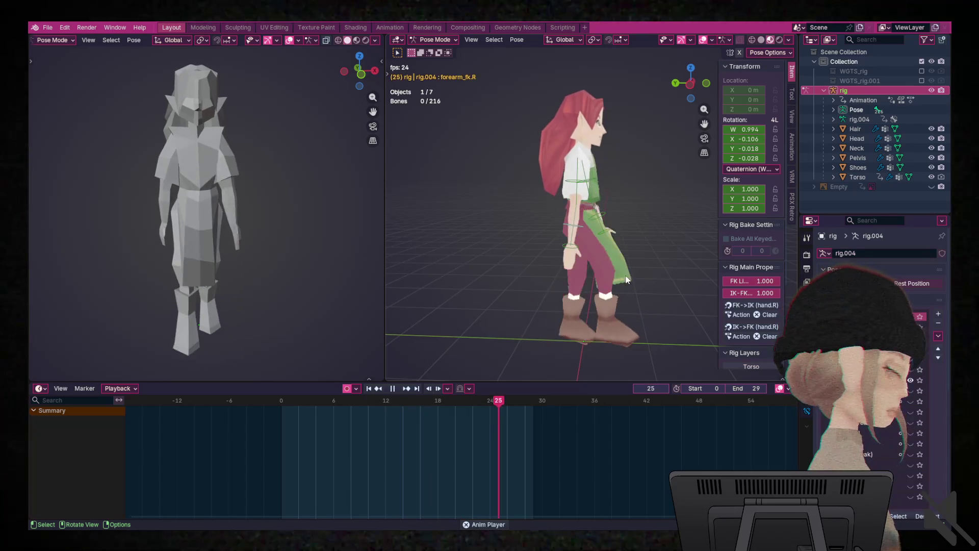
{"action": "scroll", "coordinate": [663, 271], "scroll_direction": "up", "scroll_amount": 2}
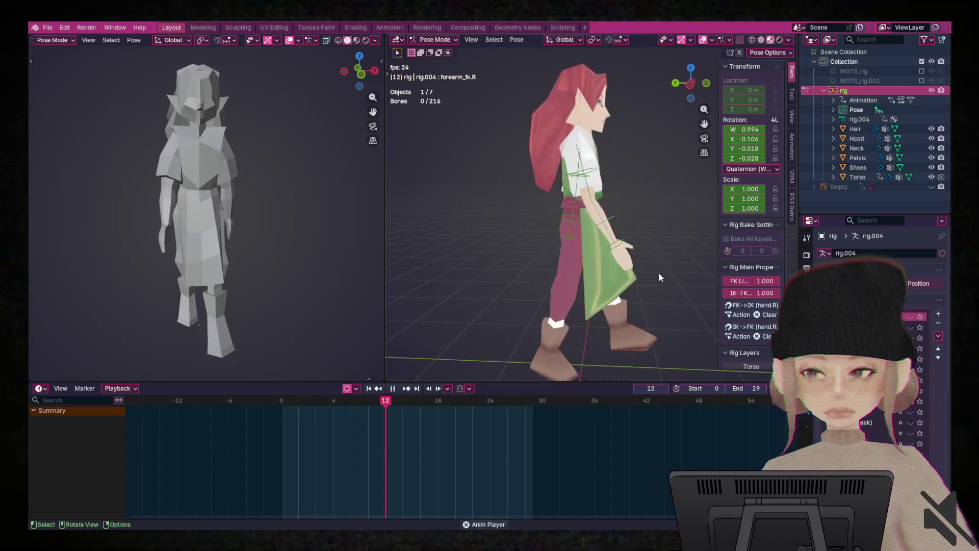
{"action": "scroll", "coordinate": [659, 272], "scroll_direction": "down", "scroll_amount": 2}
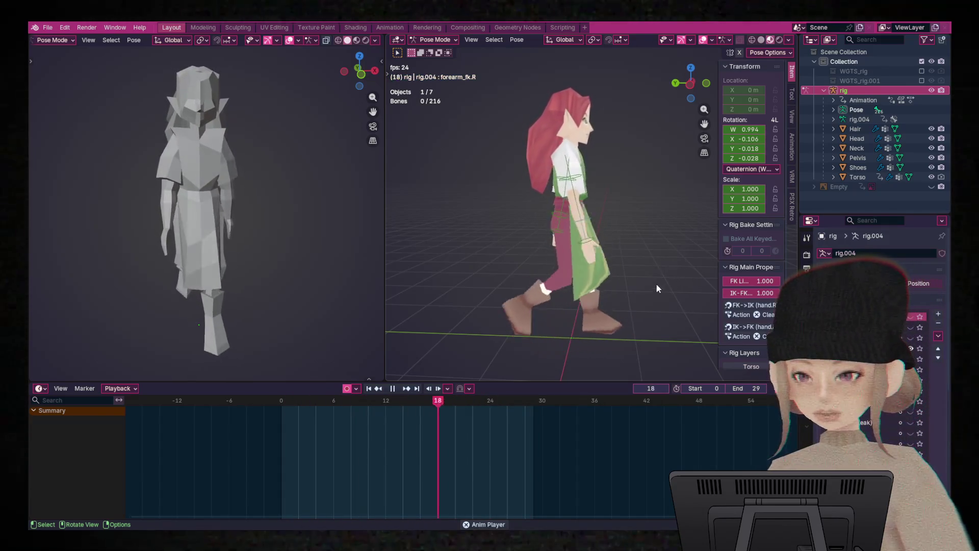
{"action": "left_click", "coordinate": [632, 204]}
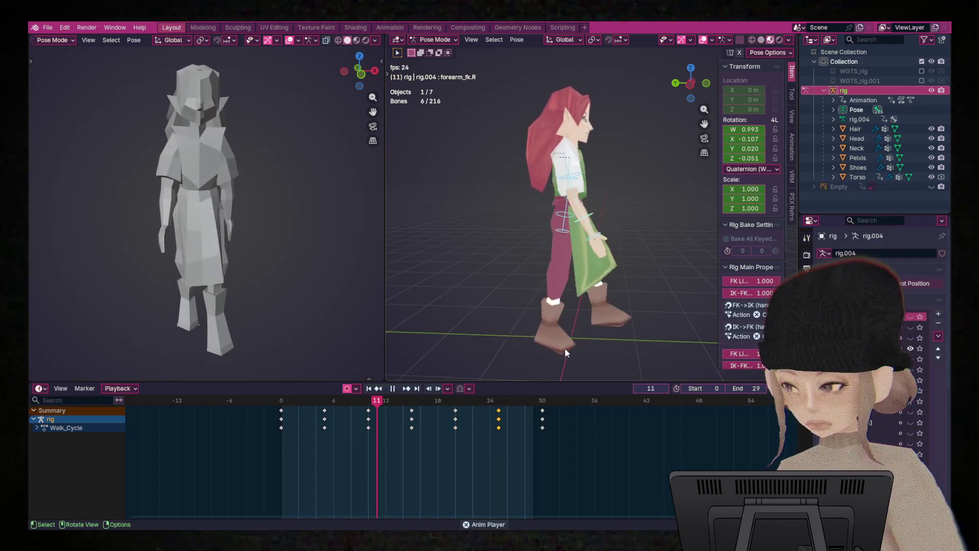
{"action": "mouse_move", "coordinate": [497, 401]}
{"action": "left_mouse_down"}
{"action": "mouse_move", "coordinate": [274, 424]}
{"action": "mouse_move", "coordinate": [327, 424]}
{"action": "mouse_move", "coordinate": [365, 421]}
{"action": "mouse_move", "coordinate": [252, 420]}
{"action": "mouse_move", "coordinate": [324, 427]}
{"action": "left_mouse_up"}
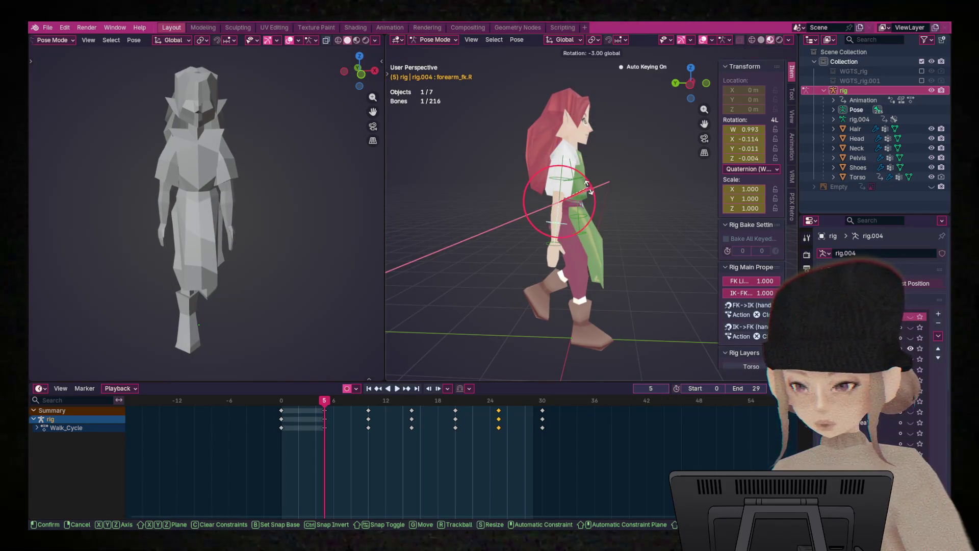
- Confirm the -12° X rotation at frame 5, copy the pose and paste it X-flipped at frame 20
{"action": "left_click", "coordinate": [585, 183]}
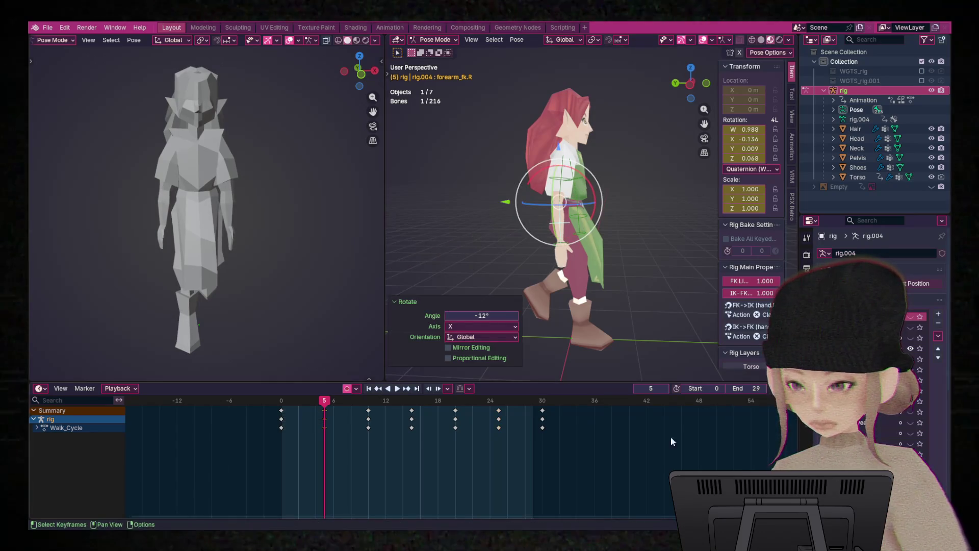
{"action": "left_click", "coordinate": [553, 210]}
{"action": "right_click", "coordinate": [553, 210]}
{"action": "left_click", "coordinate": [553, 210]}
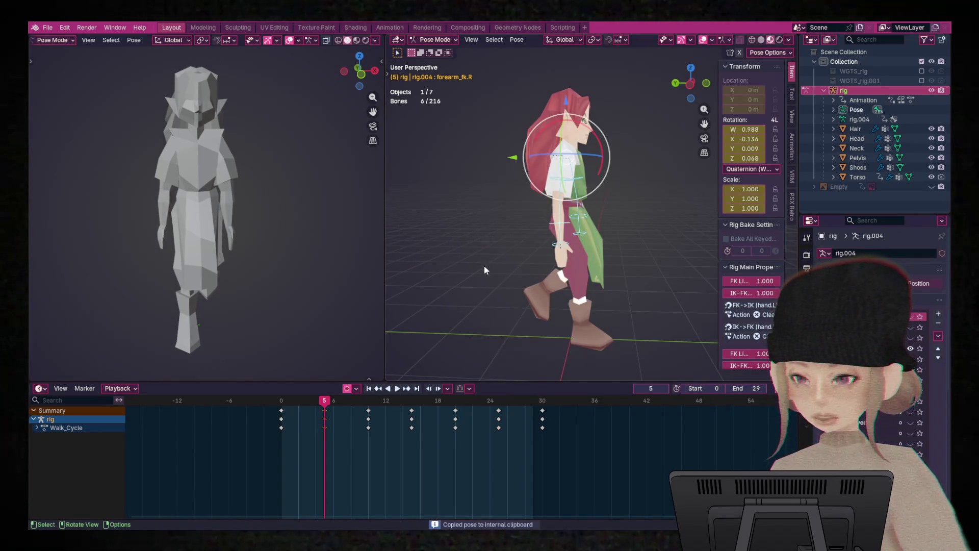
{"action": "left_click_drag", "start_coordinate": [326, 403], "coordinate": [455, 408]}
{"action": "right_click", "coordinate": [570, 218]}
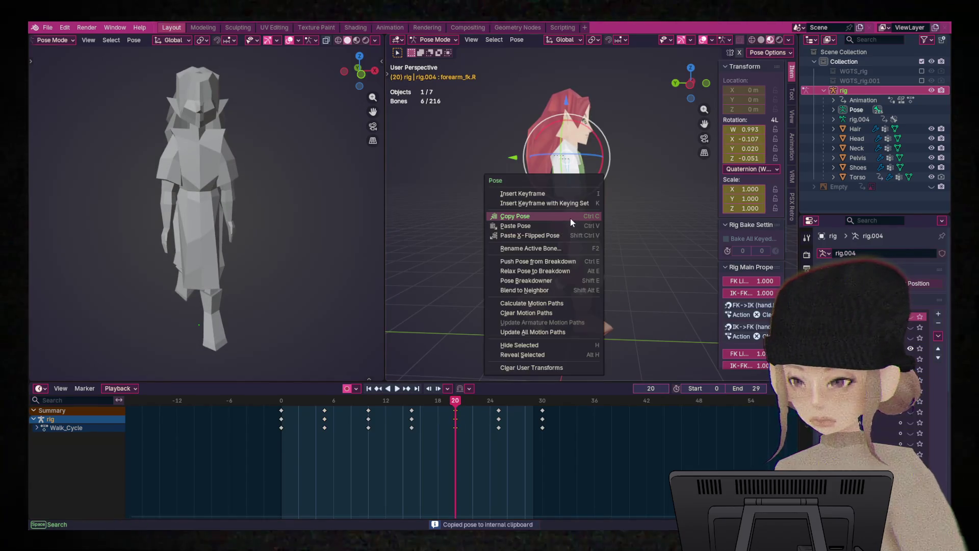
{"action": "left_click", "coordinate": [566, 234]}
- Play the walk cycle and scrub between frames 0 and 5 to review the upper-body motion
{"action": "key", "text": "space"}
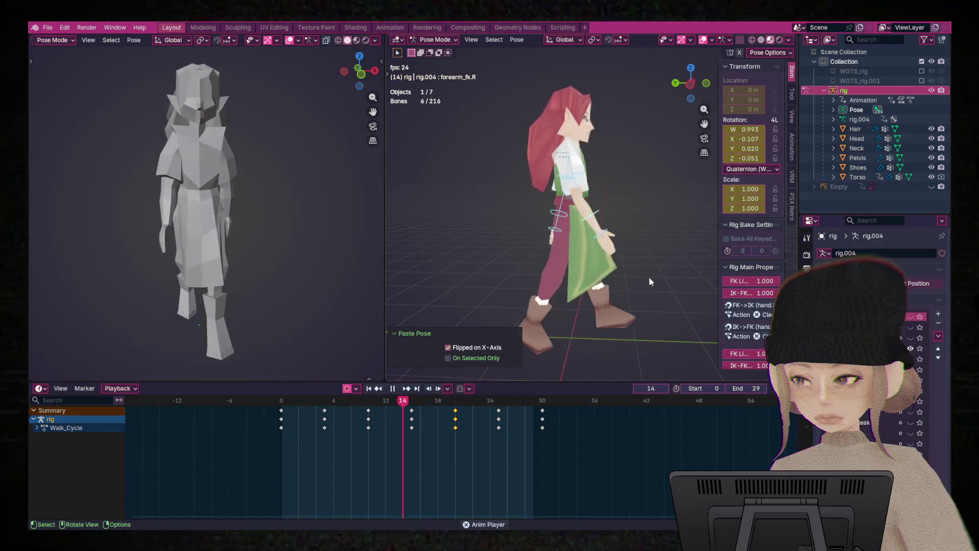
{"action": "key", "text": "space"}
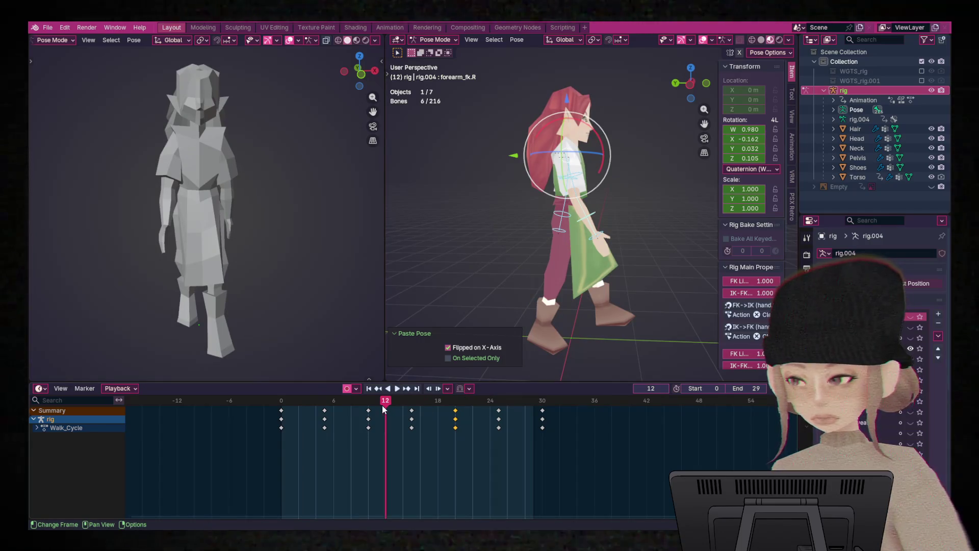
{"action": "left_click_drag", "start_coordinate": [384, 405], "coordinate": [236, 413]}
{"action": "mouse_move", "coordinate": [419, 255]}
{"action": "middle_mouse_down"}
{"action": "mouse_move", "coordinate": [543, 254]}
{"action": "mouse_move", "coordinate": [426, 252]}
{"action": "middle_mouse_up"}
{"action": "key", "text": "space"}
{"action": "left_click_drag", "start_coordinate": [282, 404], "coordinate": [331, 411]}
{"action": "scroll", "coordinate": [683, 258], "scroll_direction": "up", "scroll_amount": 3}
{"action": "middle_click_drag", "start_coordinate": [679, 259], "coordinate": [612, 259]}
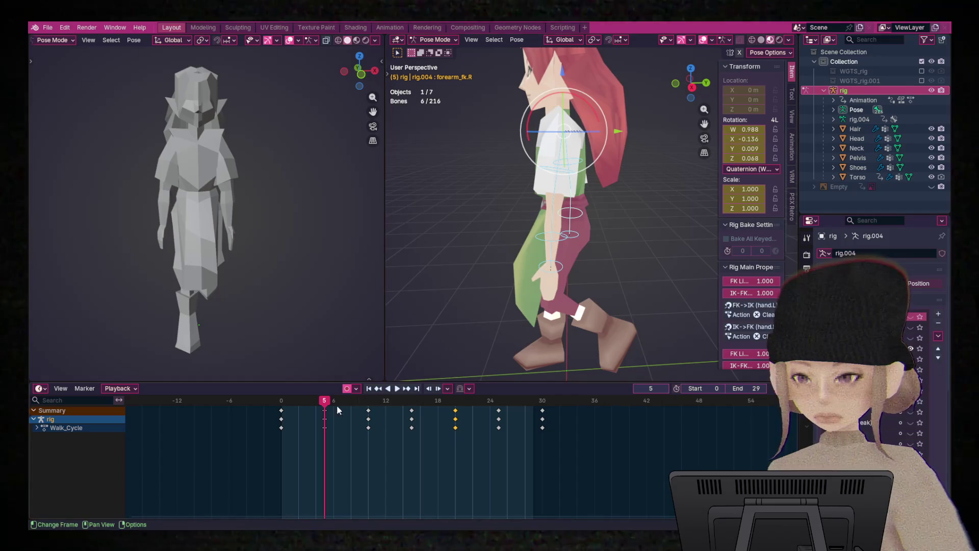
{"action": "key", "text": "space"}
{"action": "left_click_drag", "start_coordinate": [341, 418], "coordinate": [322, 419]}
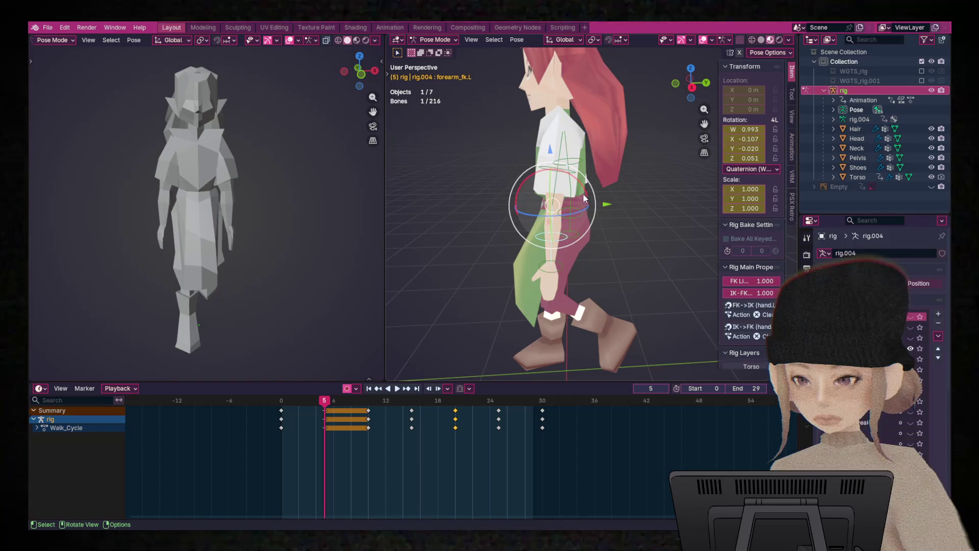
{"action": "mouse_move", "coordinate": [378, 230]}
{"action": "middle_mouse_down"}
{"action": "mouse_move", "coordinate": [47, 226]}
{"action": "mouse_move", "coordinate": [364, 227]}
{"action": "middle_mouse_up"}
{"action": "mouse_move", "coordinate": [433, 235]}
{"action": "middle_mouse_down"}
{"action": "mouse_move", "coordinate": [623, 246]}
{"action": "mouse_move", "coordinate": [756, 240]}
{"action": "middle_mouse_up"}
{"action": "mouse_move", "coordinate": [614, 271]}
{"action": "middle_mouse_down"}
{"action": "mouse_move", "coordinate": [645, 275]}
{"action": "mouse_move", "coordinate": [628, 283]}
{"action": "middle_mouse_up"}
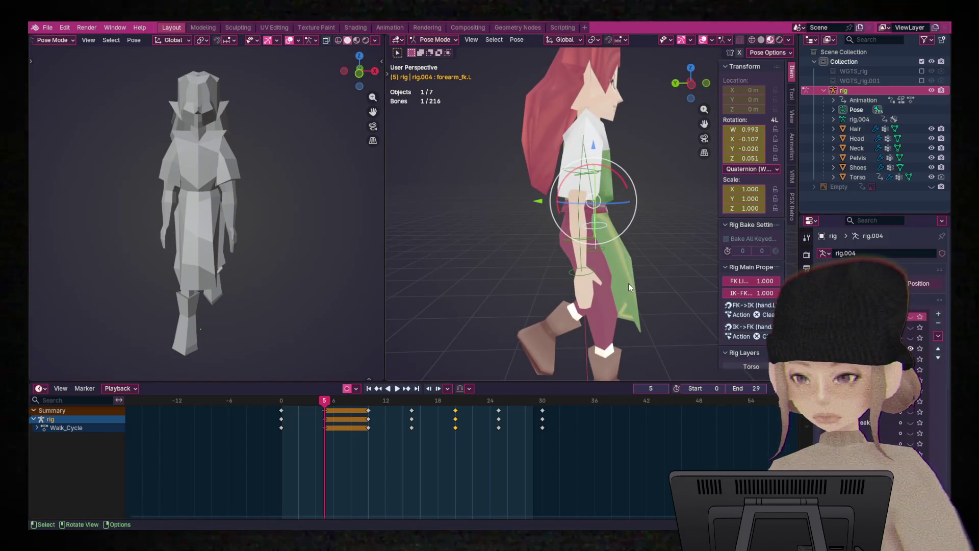
{"action": "left_click_drag", "start_coordinate": [327, 400], "coordinate": [417, 410]}
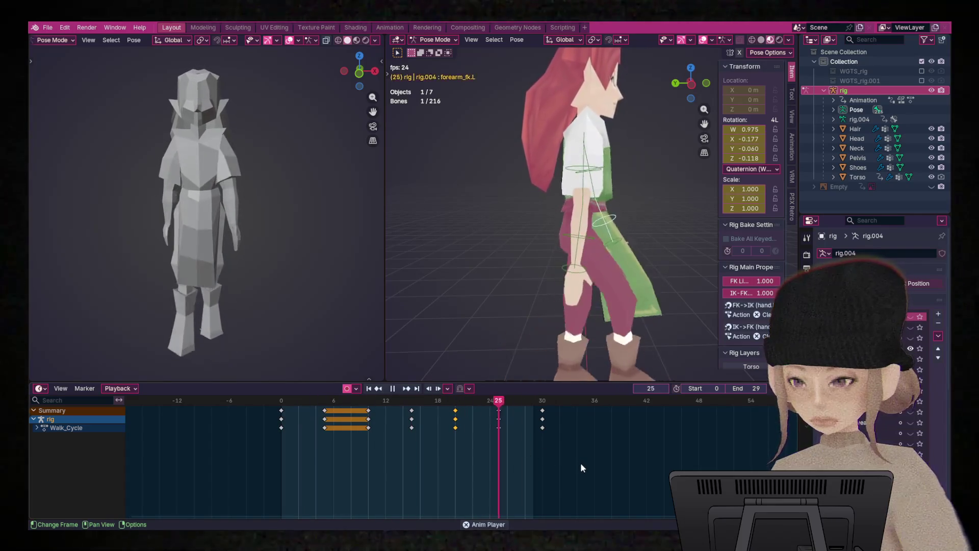
{"action": "key", "text": "space"}
{"action": "left_click_drag", "start_coordinate": [540, 405], "coordinate": [326, 424]}
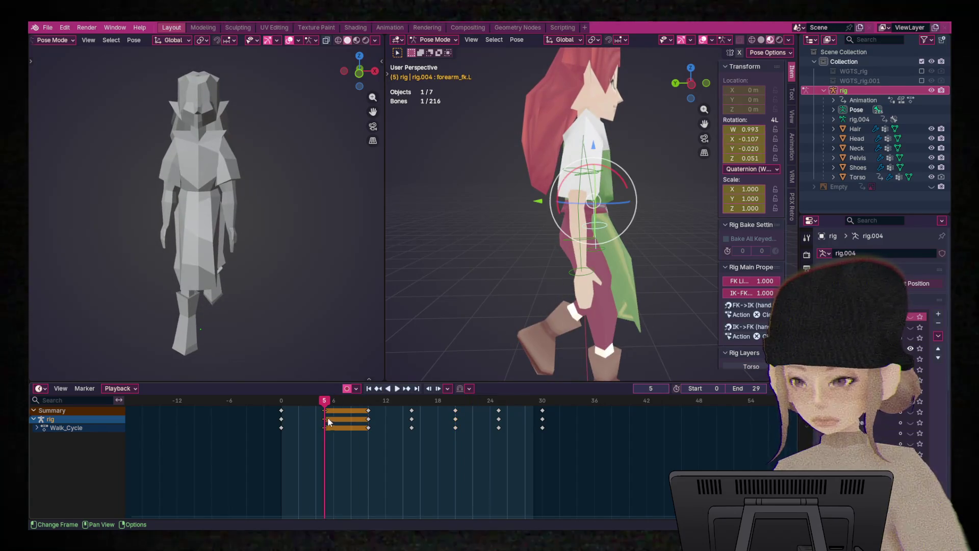
- Copy the forearm_fk.R pose and paste it mirrored onto the other forearm
{"action": "left_click", "coordinate": [575, 243]}
{"action": "right_click", "coordinate": [576, 242]}
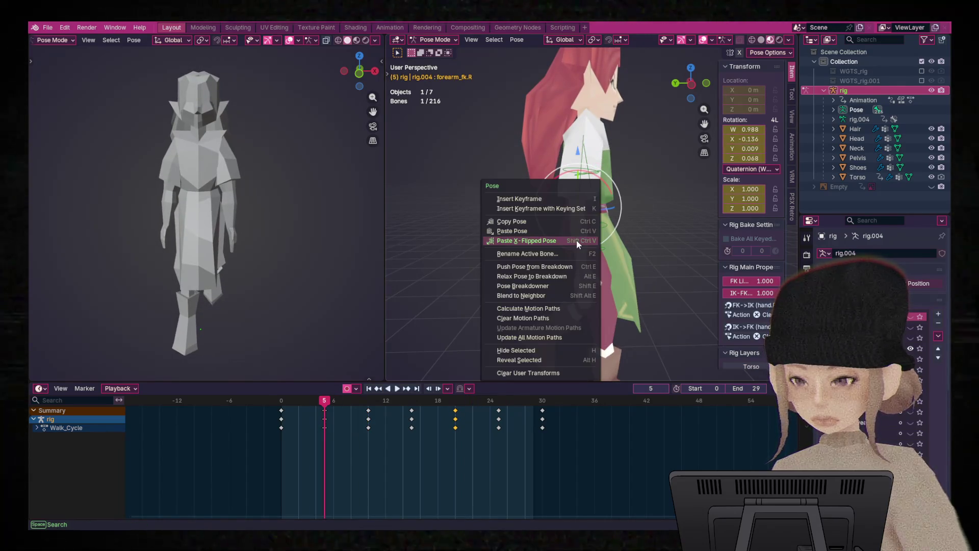
{"action": "left_click", "coordinate": [542, 224]}
{"action": "mouse_move", "coordinate": [680, 237]}
{"action": "middle_mouse_down"}
{"action": "mouse_move", "coordinate": [507, 240]}
{"action": "mouse_move", "coordinate": [619, 238]}
{"action": "middle_mouse_up"}
{"action": "left_click_drag", "start_coordinate": [618, 239], "coordinate": [617, 239]}
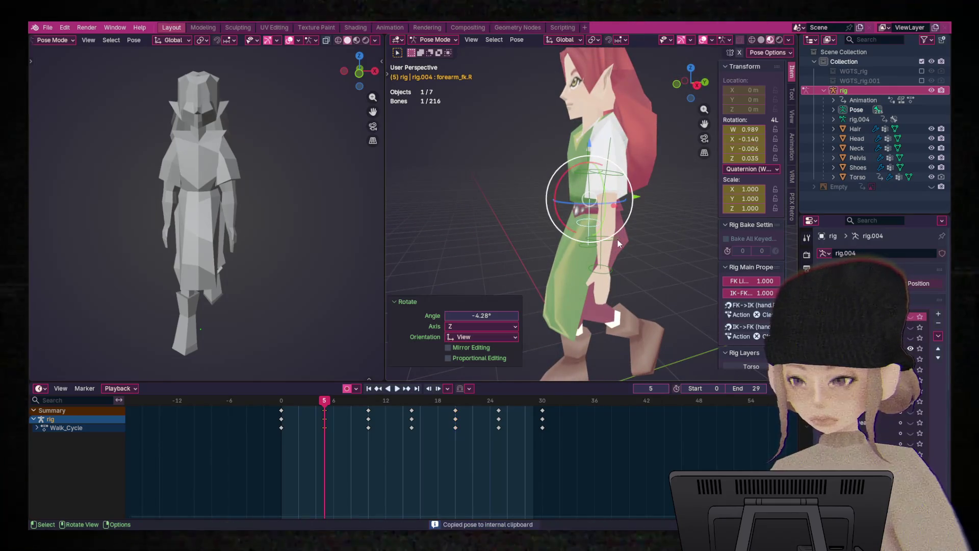
{"action": "key", "text": "ctrl+z"}
{"action": "right_click", "coordinate": [602, 253]}
{"action": "left_click", "coordinate": [601, 254]}
{"action": "mouse_move", "coordinate": [620, 266]}
{"action": "middle_mouse_down"}
{"action": "mouse_move", "coordinate": [717, 256]}
{"action": "mouse_move", "coordinate": [788, 262]}
{"action": "middle_mouse_up"}
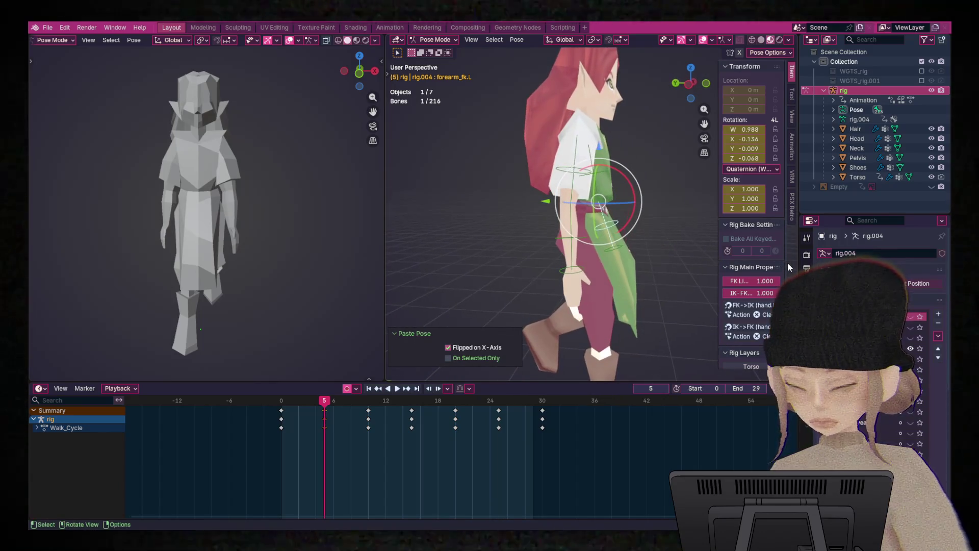
- Copy the arm pose, paste it X-flipped at frame 20, keyframe it and play the loop
{"action": "right_click", "coordinate": [590, 228]}
{"action": "left_click", "coordinate": [573, 213]}
{"action": "key", "text": "space"}
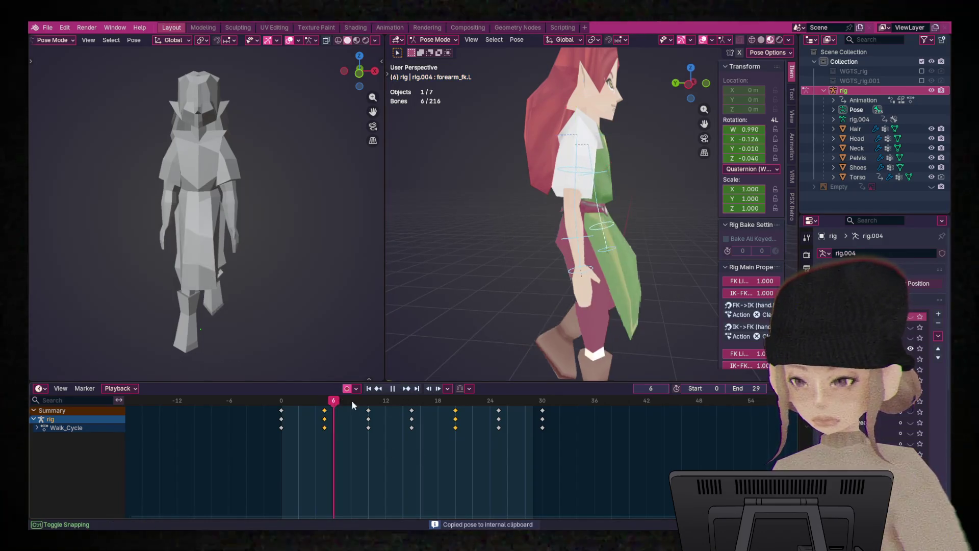
{"action": "right_click", "coordinate": [586, 264]}
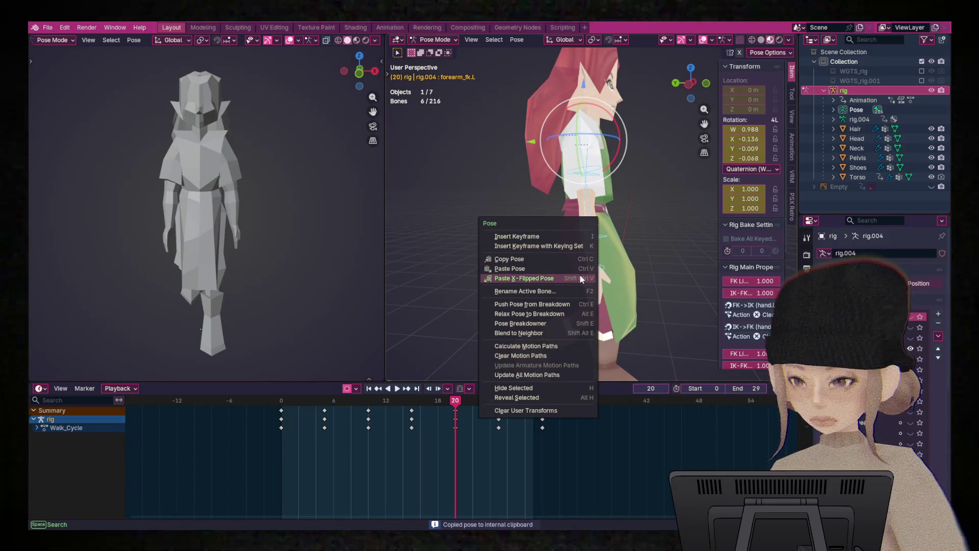
{"action": "left_click", "coordinate": [579, 275]}
{"action": "key", "text": "i"}
{"action": "key", "text": "space"}
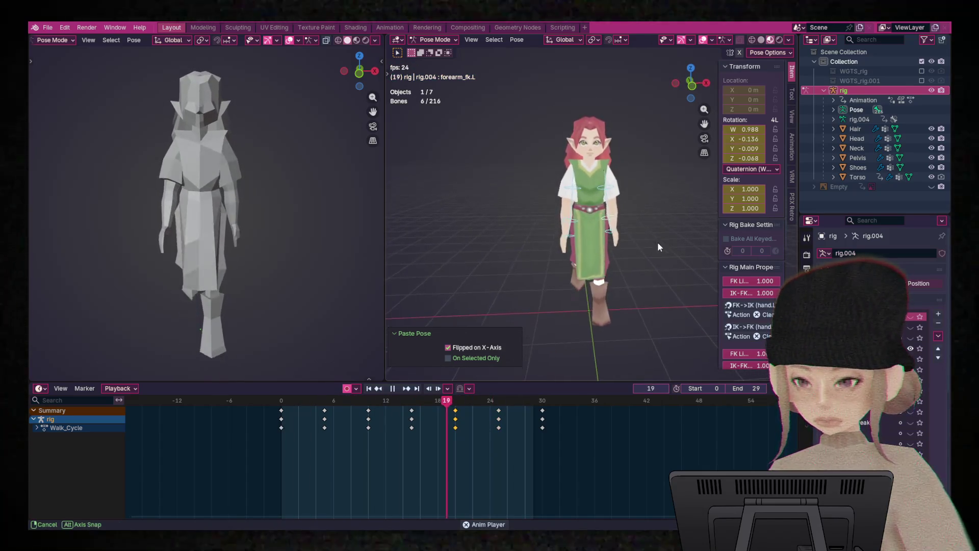
{"action": "scroll", "coordinate": [654, 238], "scroll_direction": "up", "scroll_amount": 2}
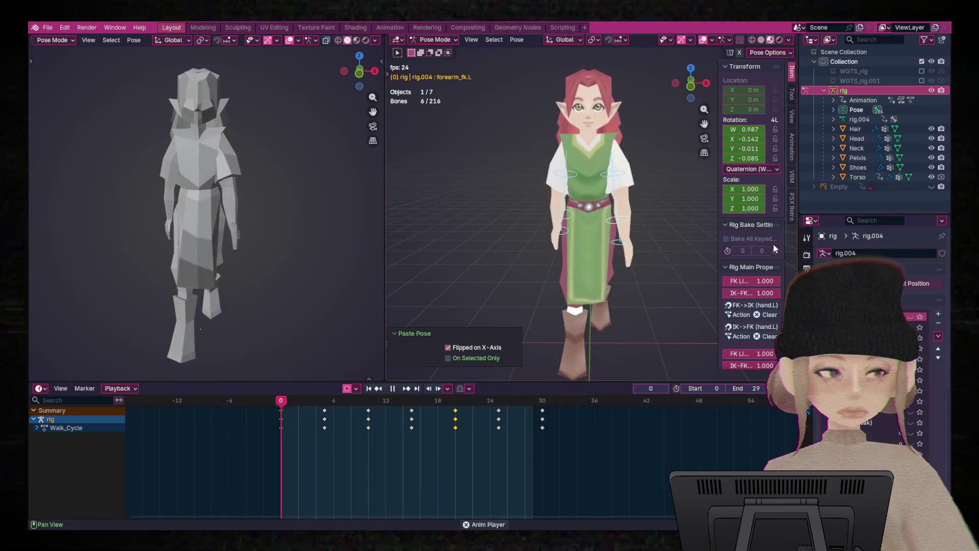
{"action": "scroll", "coordinate": [617, 211], "scroll_direction": "up", "scroll_amount": 5}
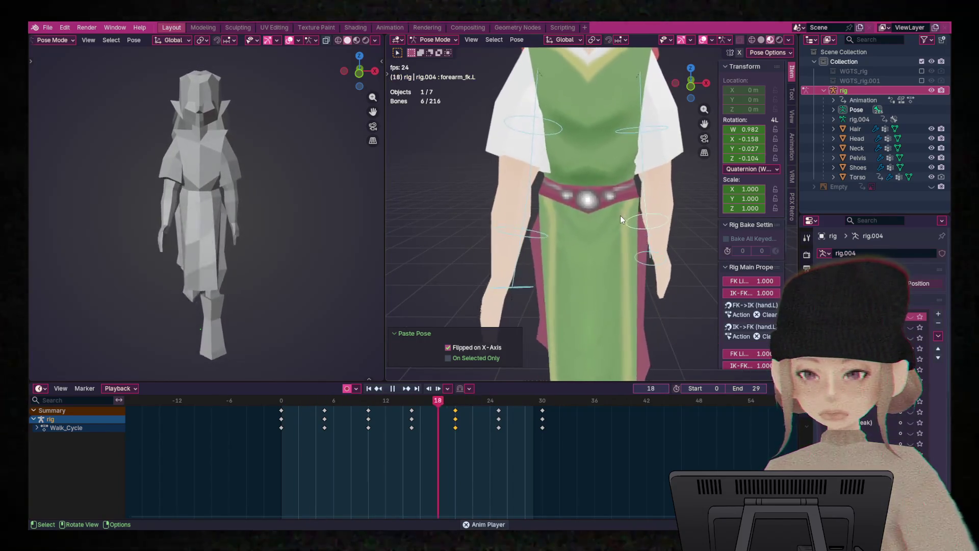
{"action": "mouse_move", "coordinate": [622, 216]}
{"action": "middle_mouse_down"}
{"action": "mouse_move", "coordinate": [423, 215]}
{"action": "mouse_move", "coordinate": [665, 217]}
{"action": "mouse_move", "coordinate": [629, 216]}
{"action": "mouse_move", "coordinate": [653, 212]}
{"action": "middle_mouse_up"}
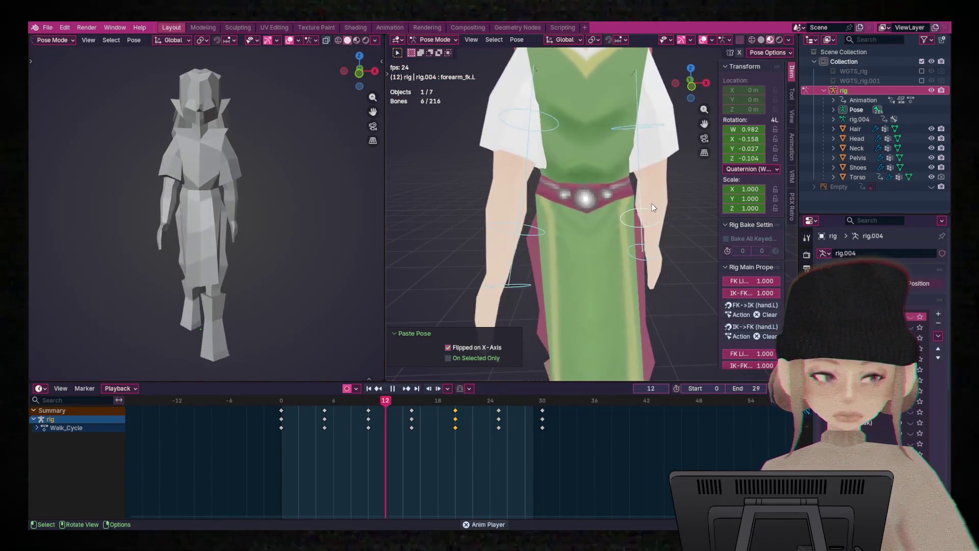
{"action": "scroll", "coordinate": [652, 204], "scroll_direction": "down", "scroll_amount": 5}
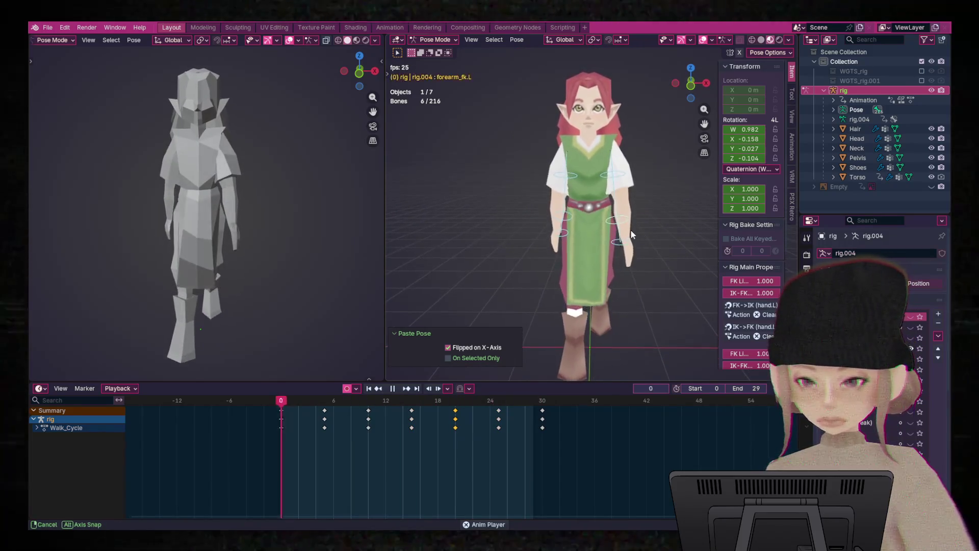
{"action": "key", "text": "space"}
{"action": "mouse_move", "coordinate": [372, 402]}
{"action": "left_mouse_down"}
{"action": "mouse_move", "coordinate": [271, 410]}
{"action": "mouse_move", "coordinate": [313, 410]}
{"action": "left_mouse_up"}
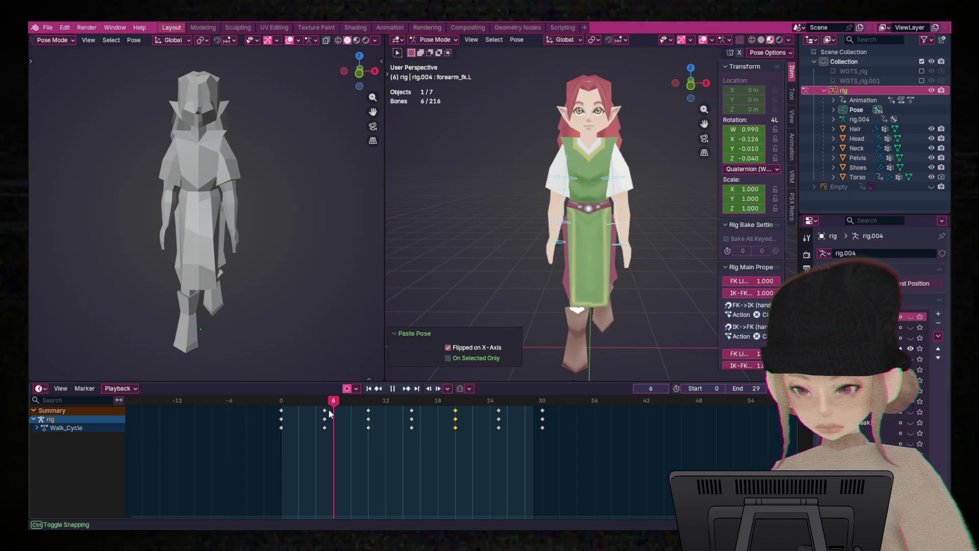
{"action": "mouse_move", "coordinate": [336, 417]}
{"action": "left_mouse_down"}
{"action": "mouse_move", "coordinate": [370, 422]}
{"action": "mouse_move", "coordinate": [283, 423]}
{"action": "mouse_move", "coordinate": [332, 410]}
{"action": "mouse_move", "coordinate": [269, 406]}
{"action": "left_mouse_up"}
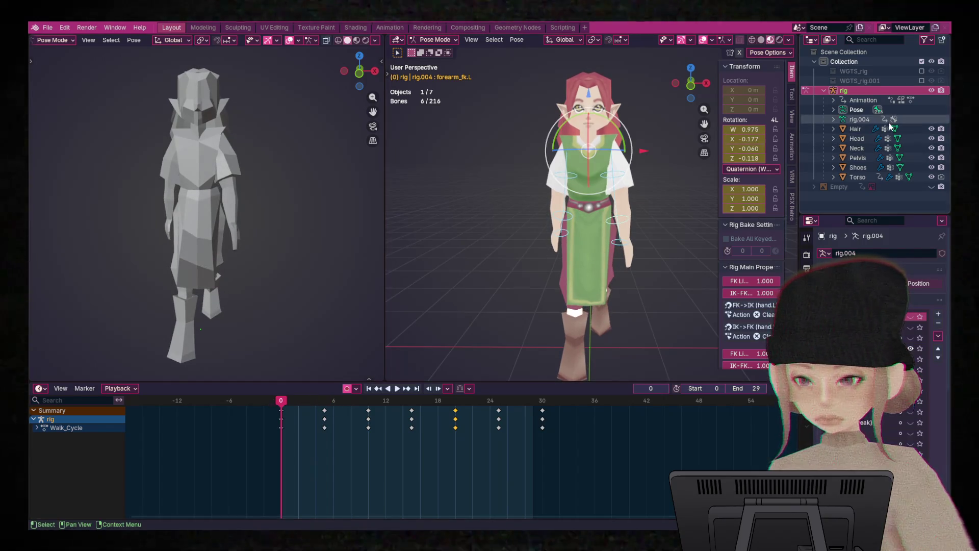
{"action": "scroll", "coordinate": [619, 182], "scroll_direction": "up", "scroll_amount": 3}
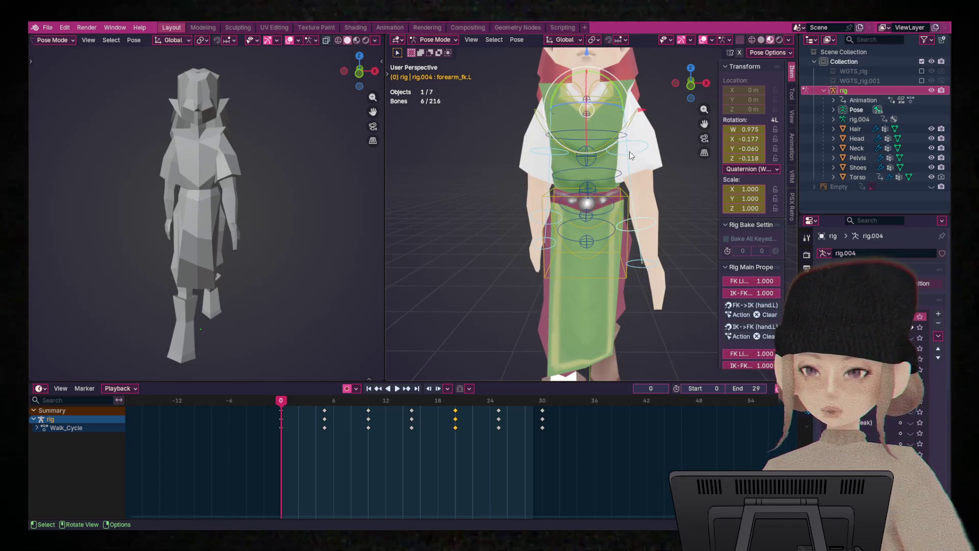
{"action": "left_click", "coordinate": [616, 142]}
- Test rotating the chest bone, scrub frames 5 to 15, and stop at frame 0
{"action": "key", "text": "r"}
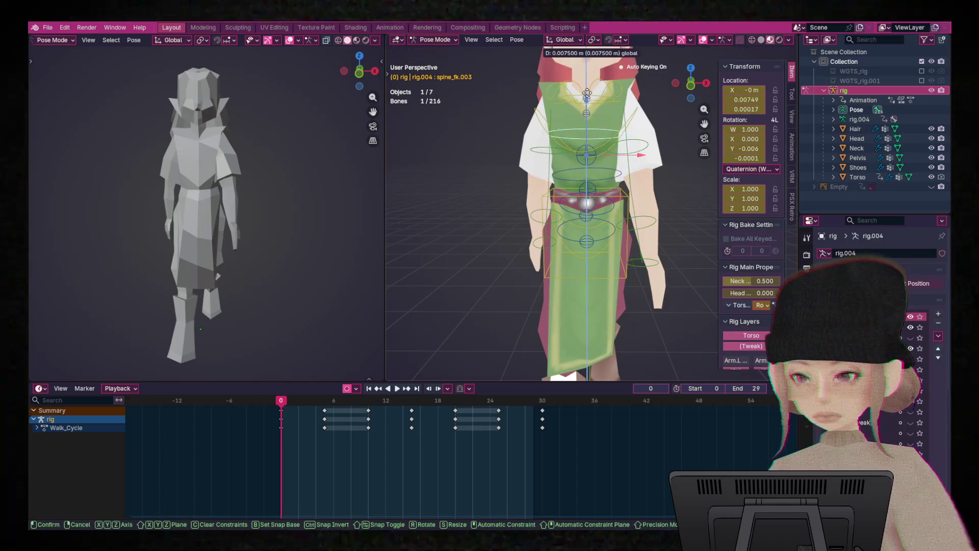
{"action": "key", "text": "Escape"}
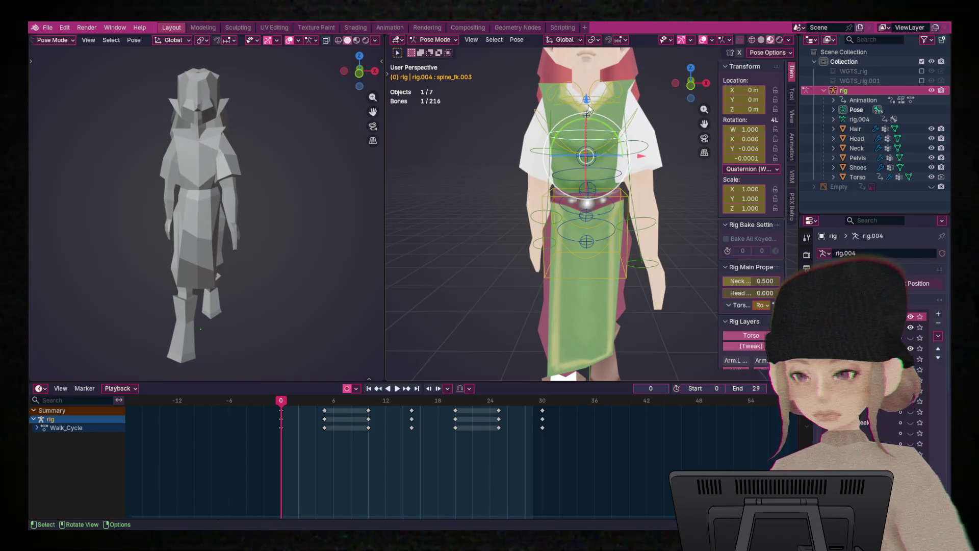
{"action": "left_click_drag", "start_coordinate": [277, 400], "coordinate": [323, 402]}
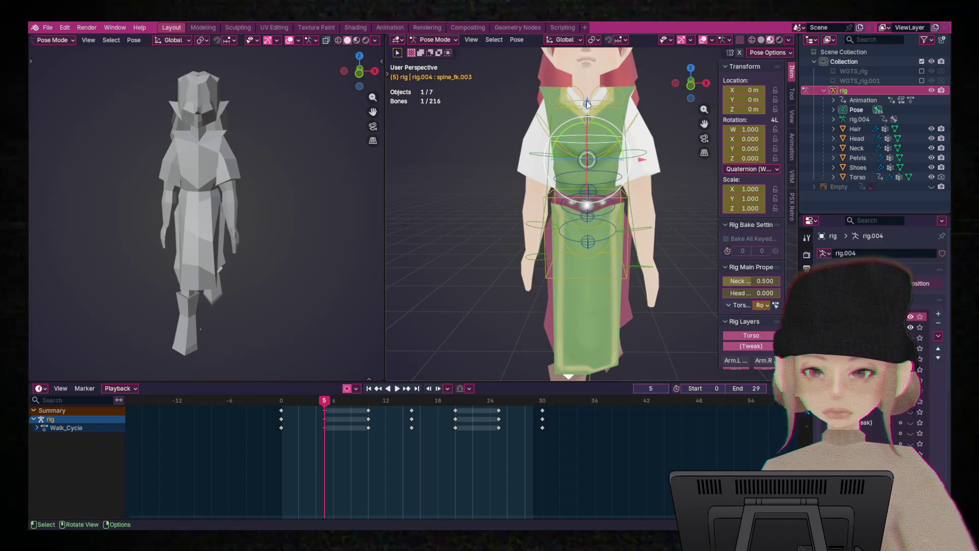
{"action": "key", "text": "r"}
{"action": "key", "text": "Escape"}
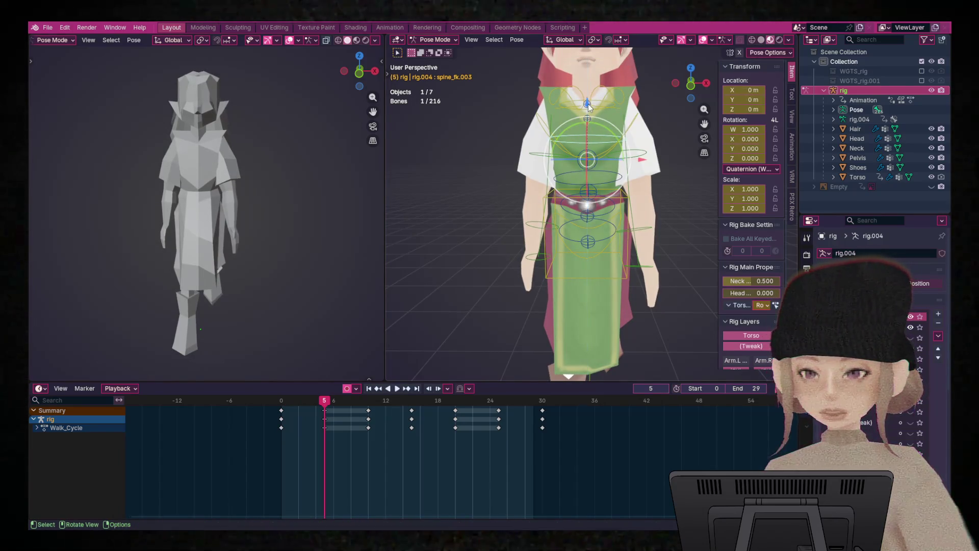
{"action": "mouse_move", "coordinate": [329, 400]}
{"action": "left_mouse_down"}
{"action": "mouse_move", "coordinate": [409, 416]}
{"action": "mouse_move", "coordinate": [520, 414]}
{"action": "mouse_move", "coordinate": [281, 415]}
{"action": "left_mouse_up"}
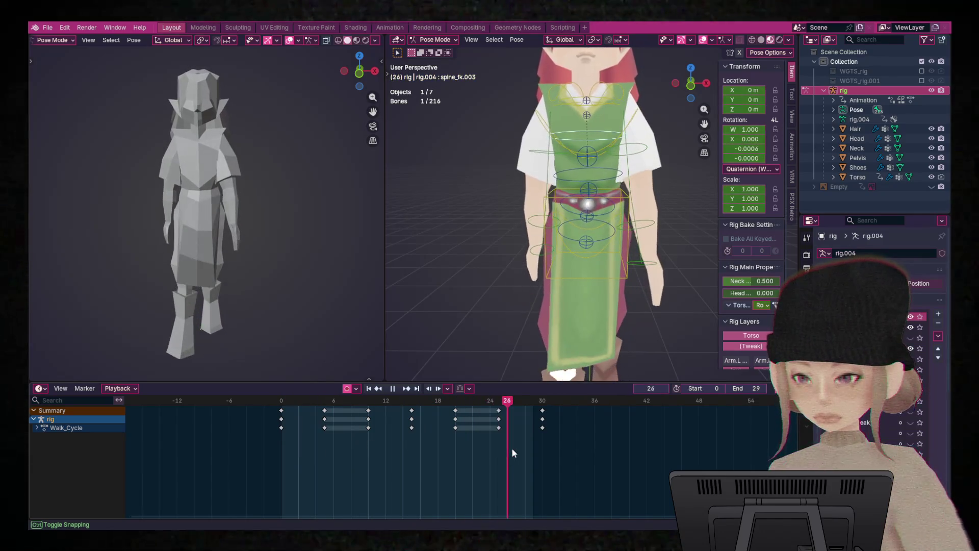
{"action": "key", "text": "space"}
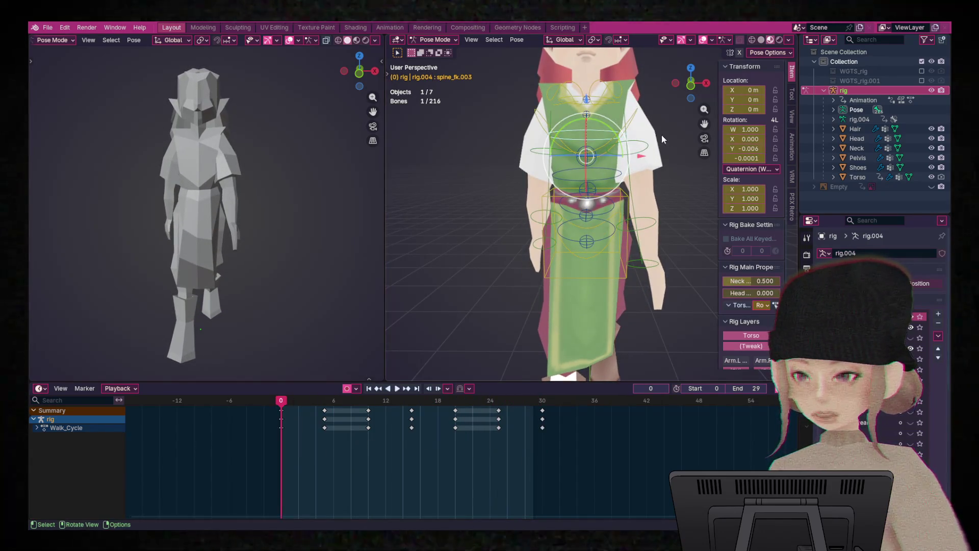
- Raise spine_fk.002 about 0.0036 m along Z at frame 0, leaving the hip bone unchanged
{"action": "left_click", "coordinate": [596, 189]}
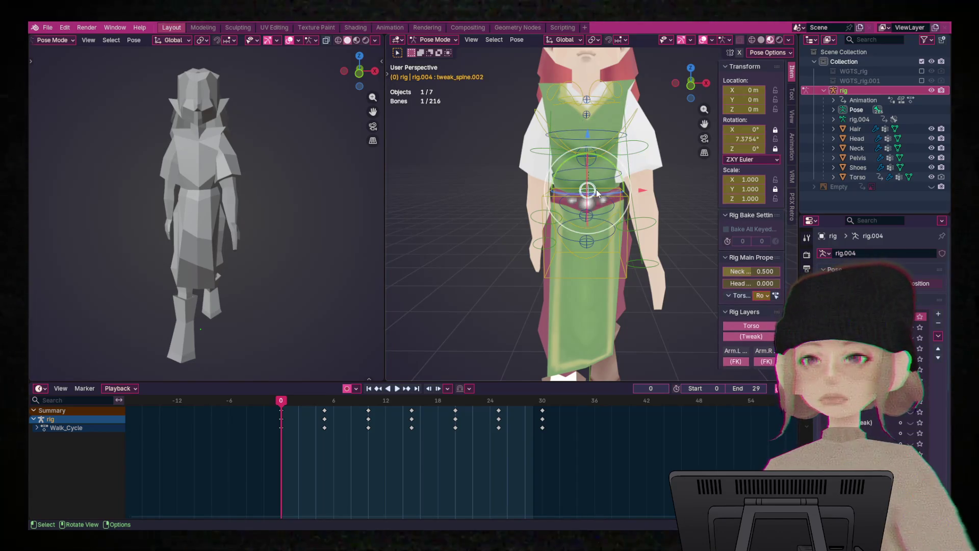
{"action": "key", "text": "g"}
{"action": "key", "text": "z"}
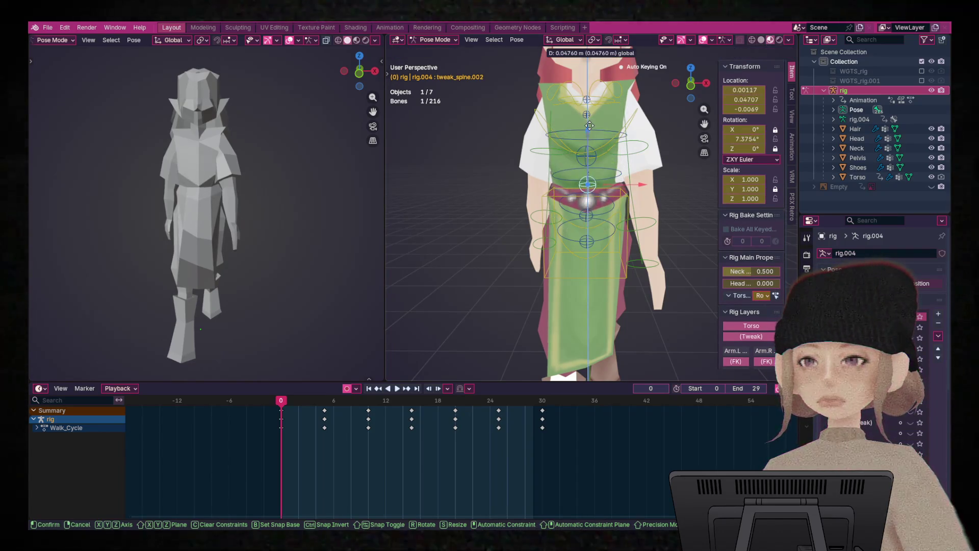
{"action": "key", "text": "Escape"}
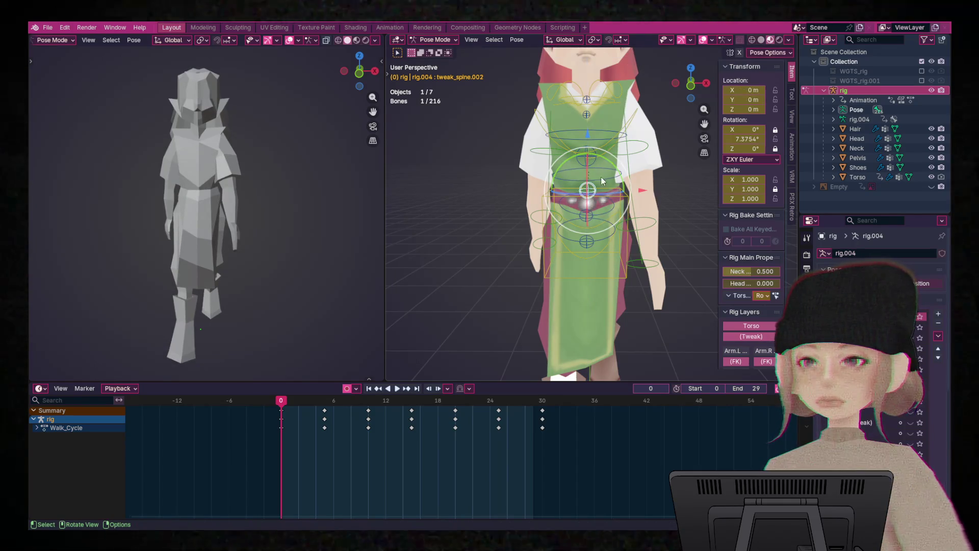
{"action": "left_click", "coordinate": [599, 176]}
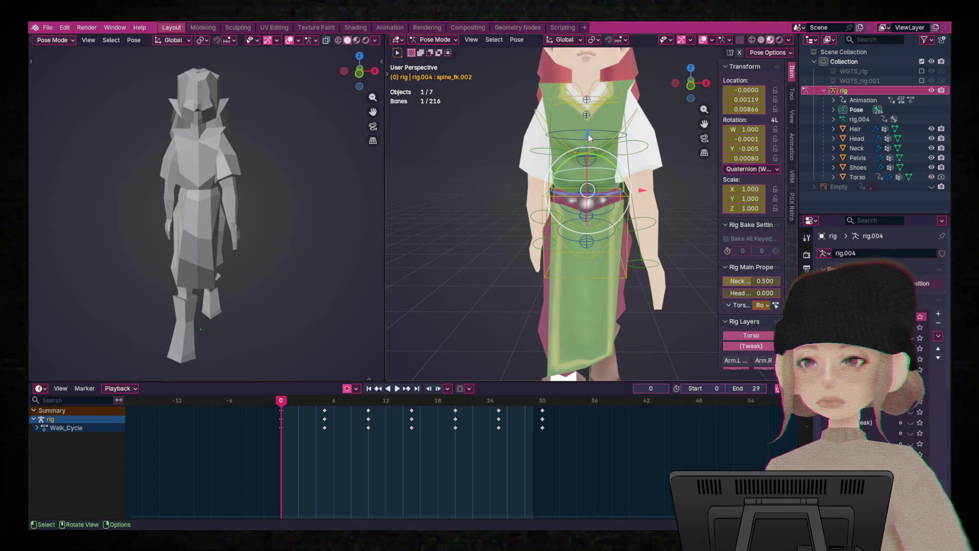
{"action": "key", "text": "g"}
{"action": "key", "text": "z"}
{"action": "left_click", "coordinate": [585, 133]}
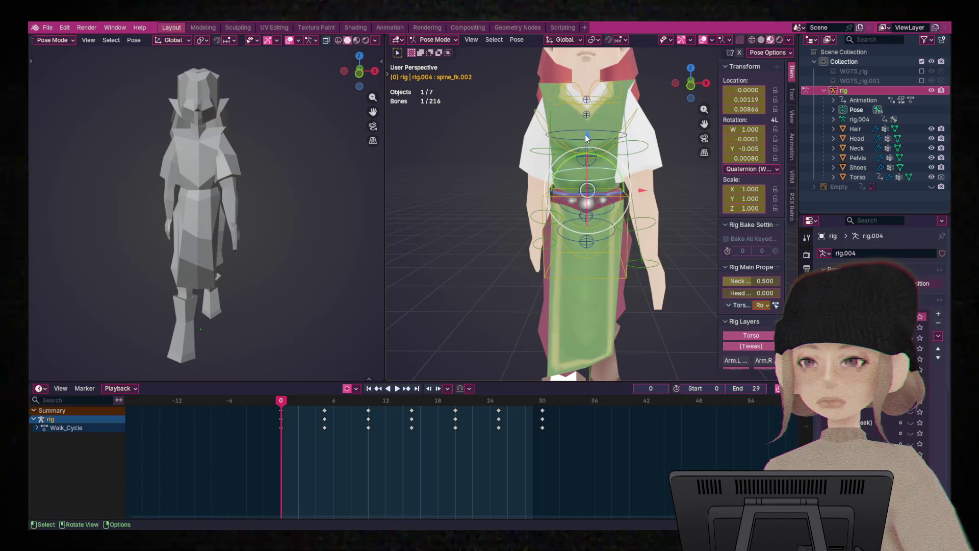
{"action": "key", "text": "g"}
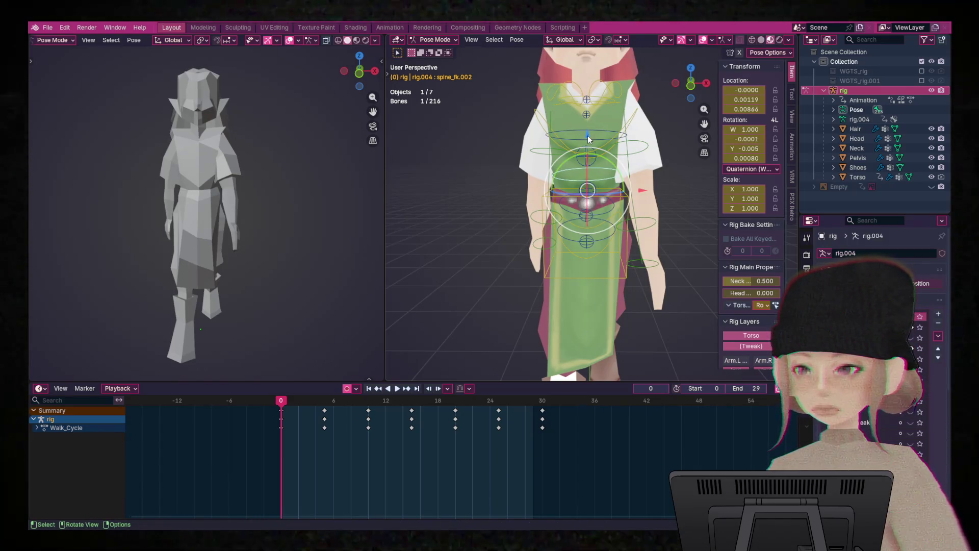
{"action": "key", "text": "z"}
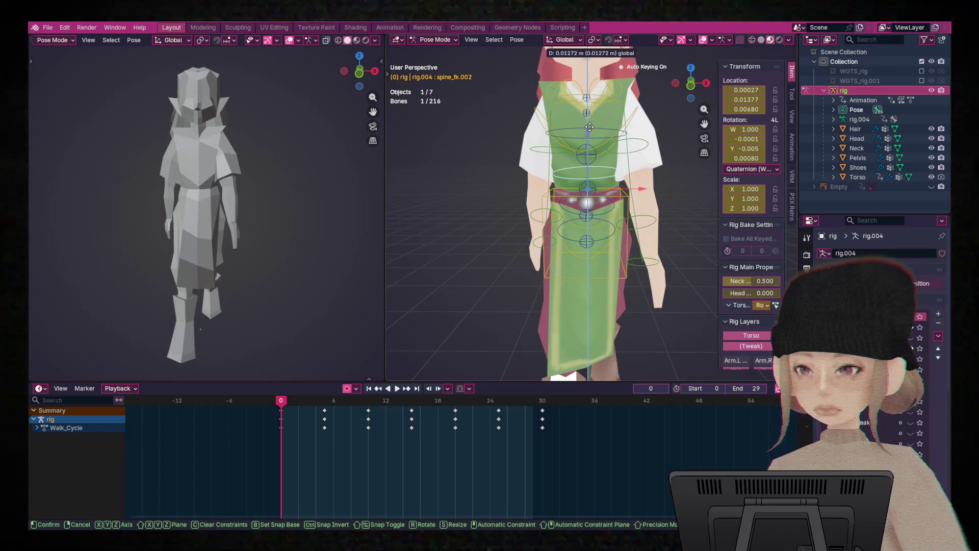
{"action": "left_click", "coordinate": [590, 138]}
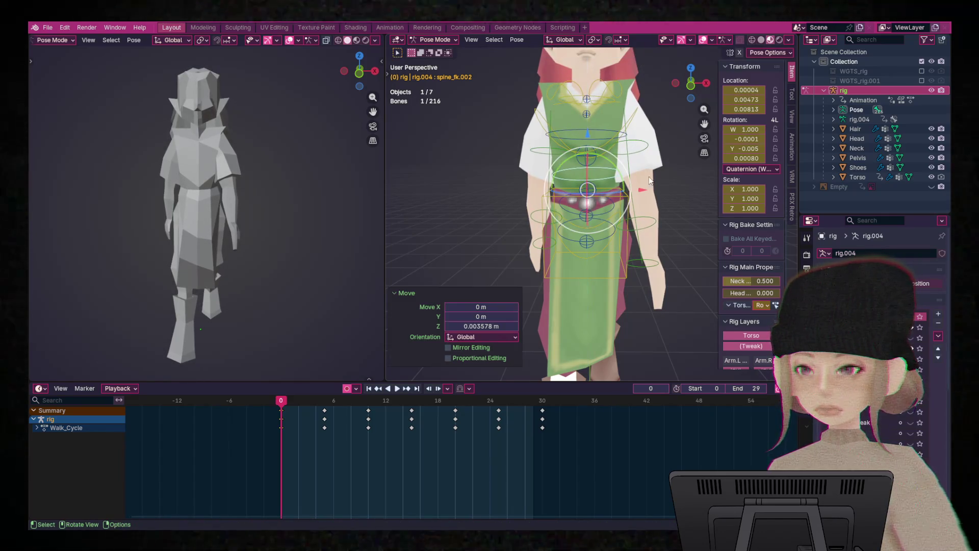
- Copy the full rig pose at frame 0 and paste it X-flipped at frame 15
{"action": "key", "text": "a"}
{"action": "right_click", "coordinate": [585, 188]}
{"action": "left_click", "coordinate": [544, 173]}
{"action": "left_click_drag", "start_coordinate": [270, 397], "coordinate": [412, 422]}
{"action": "right_click", "coordinate": [573, 215]}
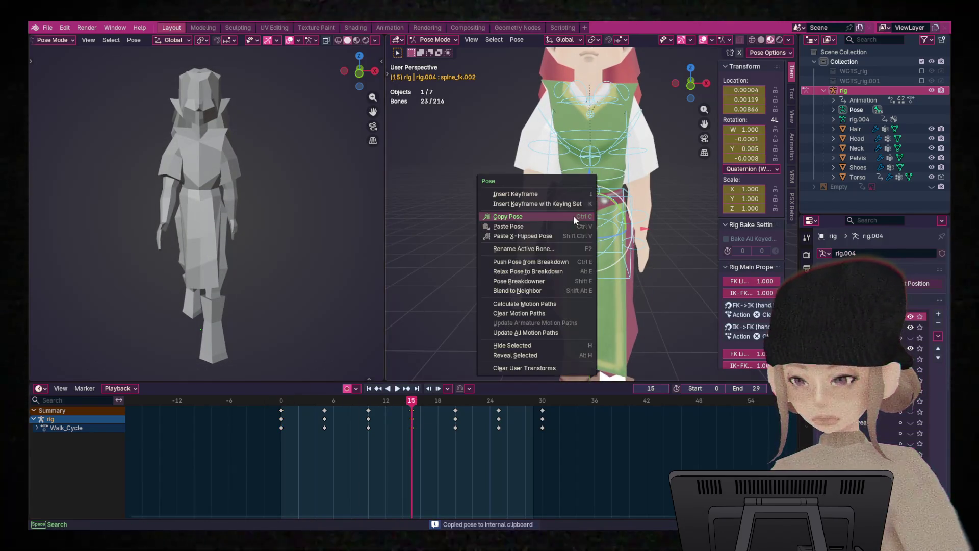
{"action": "left_click", "coordinate": [571, 233]}
- Paste the unflipped pose at frame 30, play the walk, and hide the rig
{"action": "key", "text": "space"}
{"action": "left_click_drag", "start_coordinate": [569, 402], "coordinate": [543, 412]}
{"action": "right_click", "coordinate": [586, 227]}
{"action": "left_click", "coordinate": [571, 217]}
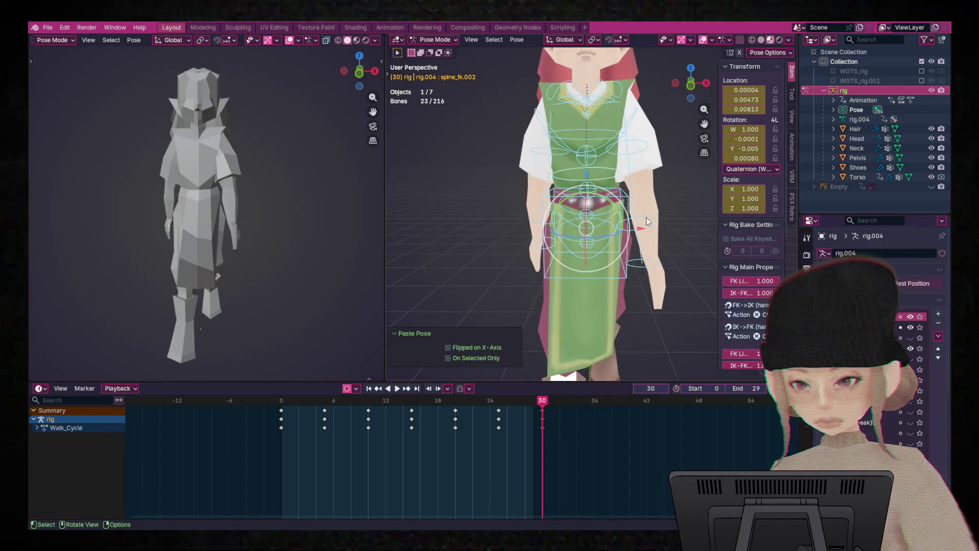
{"action": "key", "text": "space"}
{"action": "left_click", "coordinate": [931, 90]}
{"action": "scroll", "coordinate": [709, 167], "scroll_direction": "down", "scroll_amount": 2}
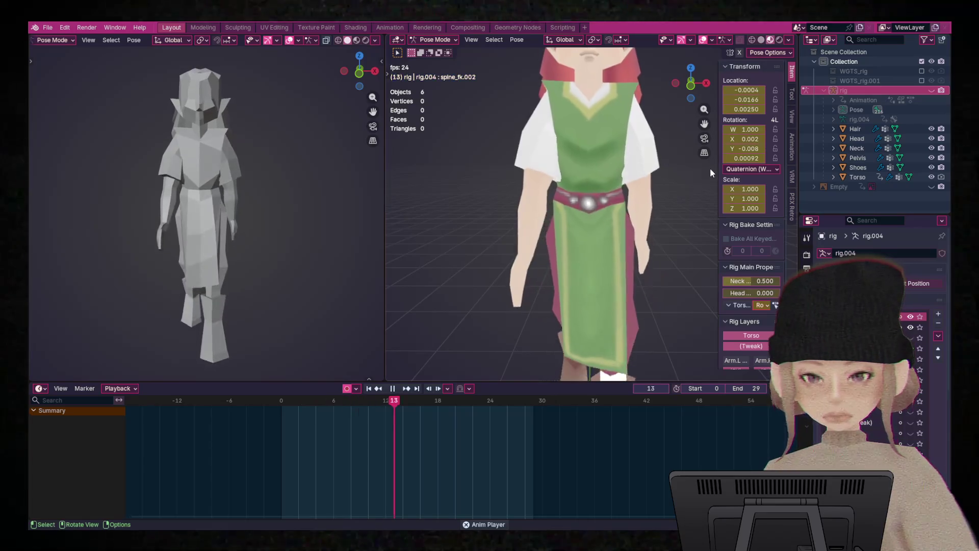
- Watch the bobbing walk loop, orbit to a side view framing the head, then stop at frame 0
{"action": "scroll", "coordinate": [668, 171], "scroll_direction": "down", "scroll_amount": 2}
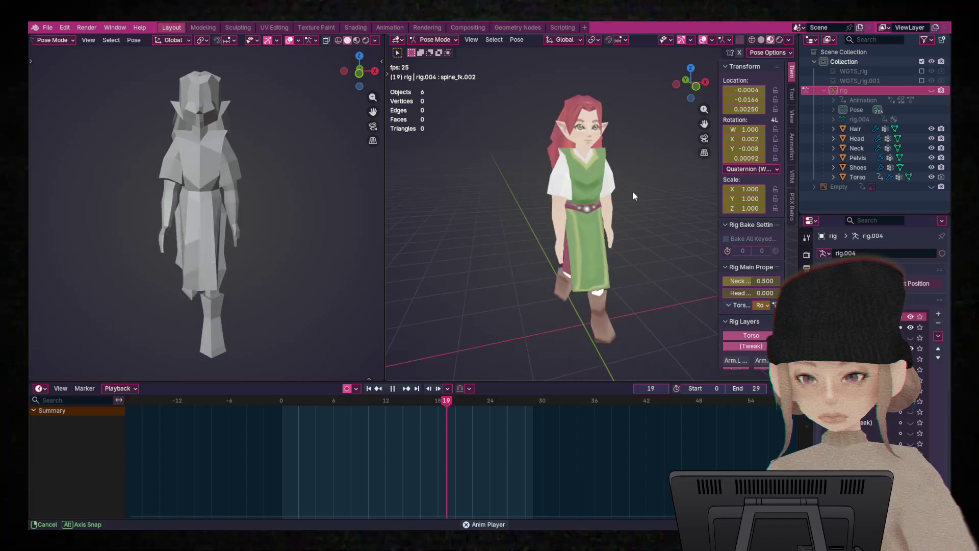
{"action": "scroll", "coordinate": [618, 199], "scroll_direction": "up", "scroll_amount": 2}
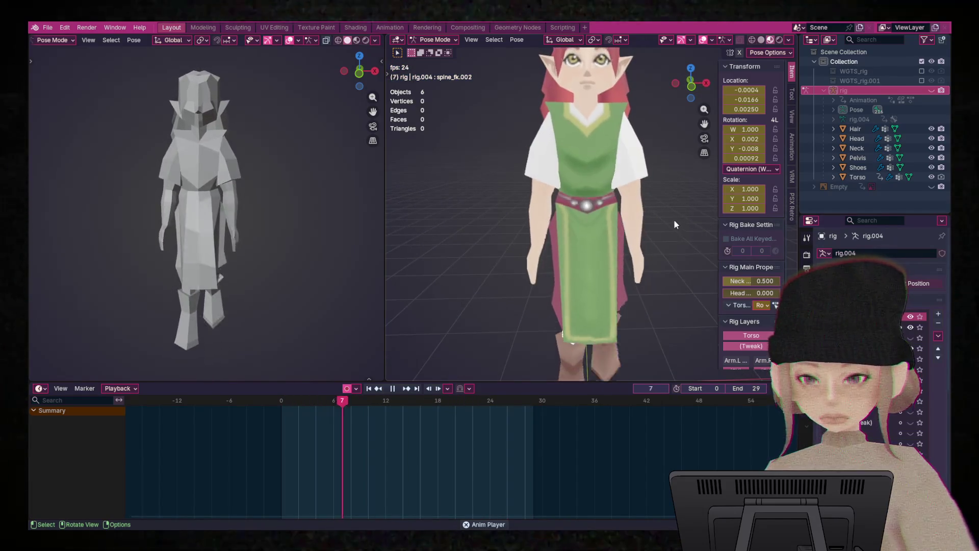
{"action": "scroll", "coordinate": [643, 216], "scroll_direction": "up", "scroll_amount": 2}
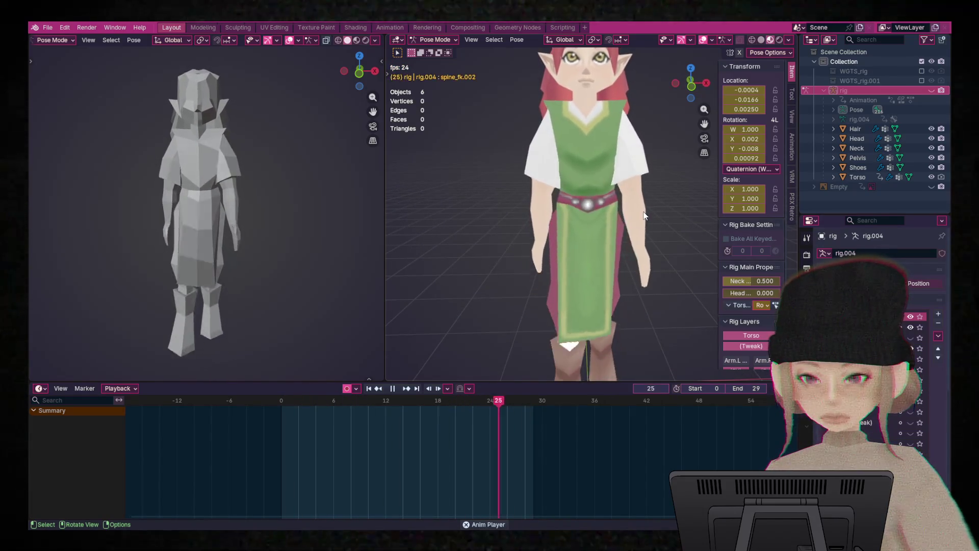
{"action": "scroll", "coordinate": [637, 206], "scroll_direction": "down", "scroll_amount": 2}
{"action": "scroll", "coordinate": [640, 198], "scroll_direction": "up", "scroll_amount": 3}
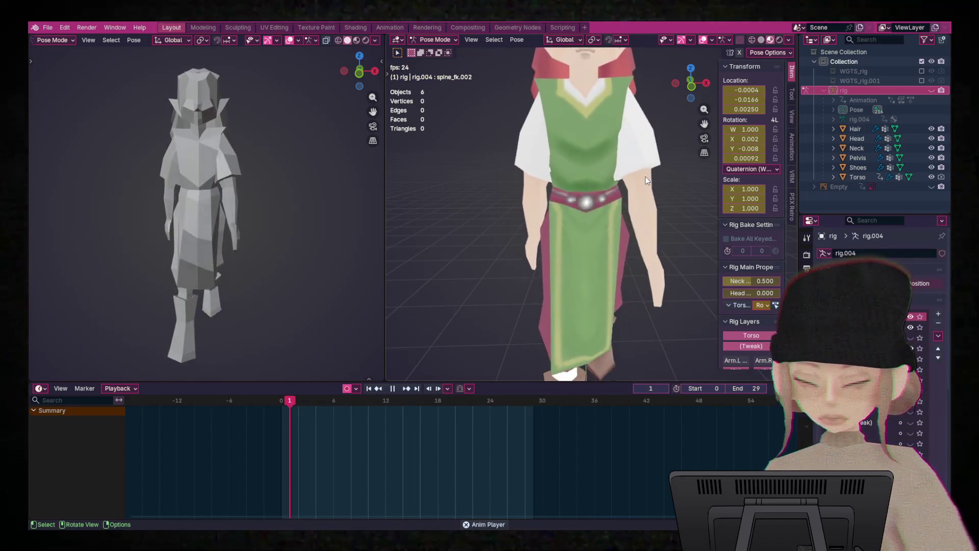
{"action": "scroll", "coordinate": [644, 178], "scroll_direction": "down", "scroll_amount": 3}
{"action": "mouse_move", "coordinate": [641, 179]}
{"action": "middle_mouse_down"}
{"action": "mouse_move", "coordinate": [632, 186]}
{"action": "mouse_move", "coordinate": [647, 189]}
{"action": "middle_mouse_up"}
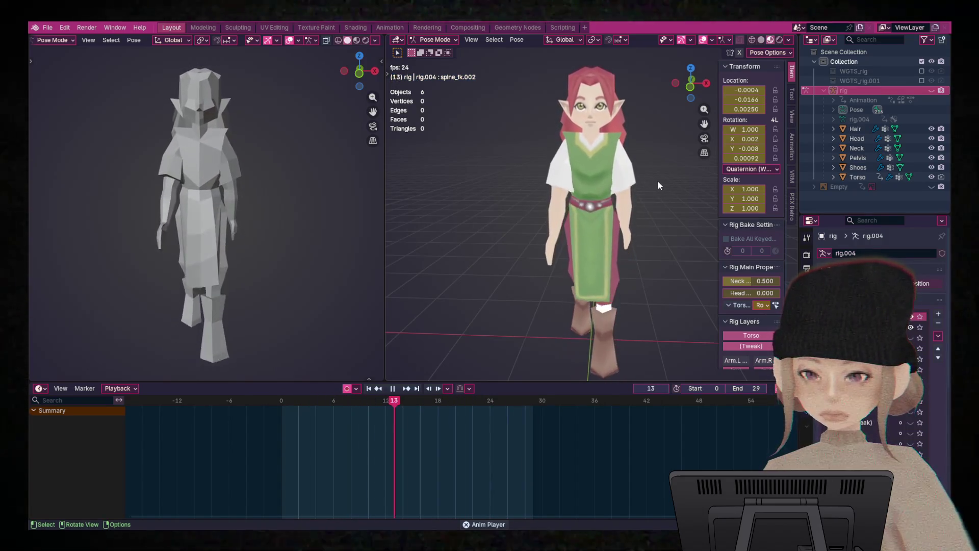
{"action": "mouse_move", "coordinate": [529, 230]}
{"action": "middle_mouse_down"}
{"action": "mouse_move", "coordinate": [694, 219]}
{"action": "mouse_move", "coordinate": [655, 220]}
{"action": "middle_mouse_up"}
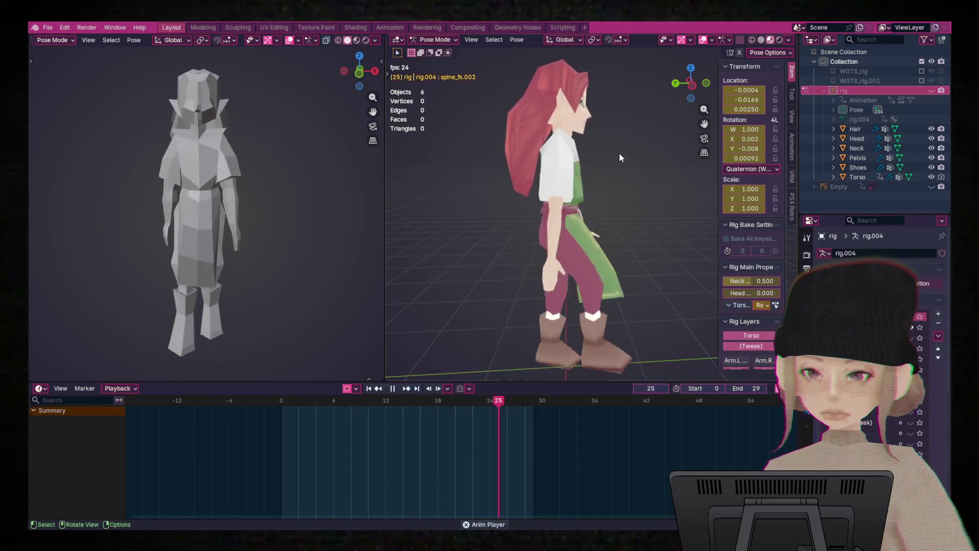
{"action": "scroll", "coordinate": [617, 132], "scroll_direction": "up", "scroll_amount": 4}
{"action": "mouse_move", "coordinate": [614, 111]}
{"action": "middle_mouse_down", "text": "shift"}
{"action": "mouse_move", "coordinate": [639, 290]}
{"action": "mouse_move", "coordinate": [632, 265]}
{"action": "middle_mouse_up", "text": "shift"}
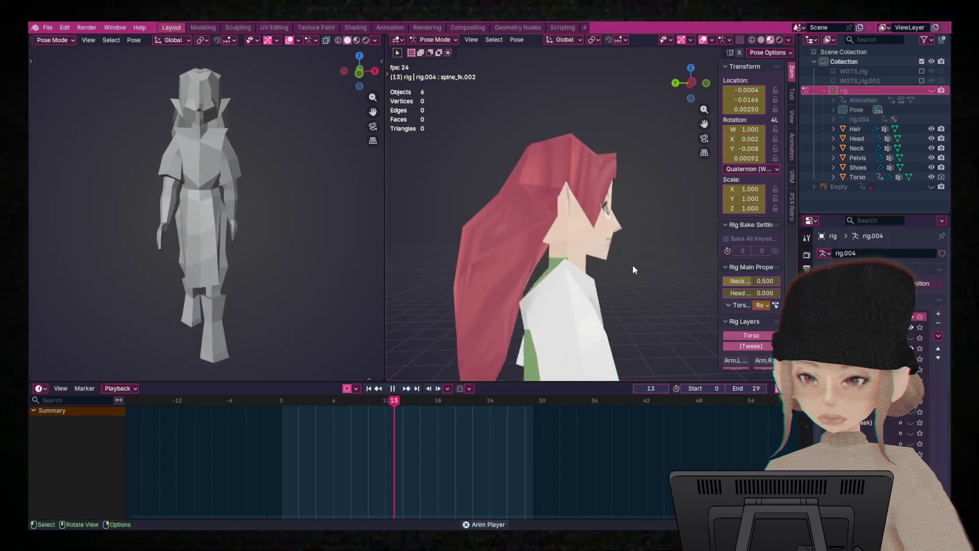
{"action": "scroll", "coordinate": [633, 264], "scroll_direction": "up", "scroll_amount": 3}
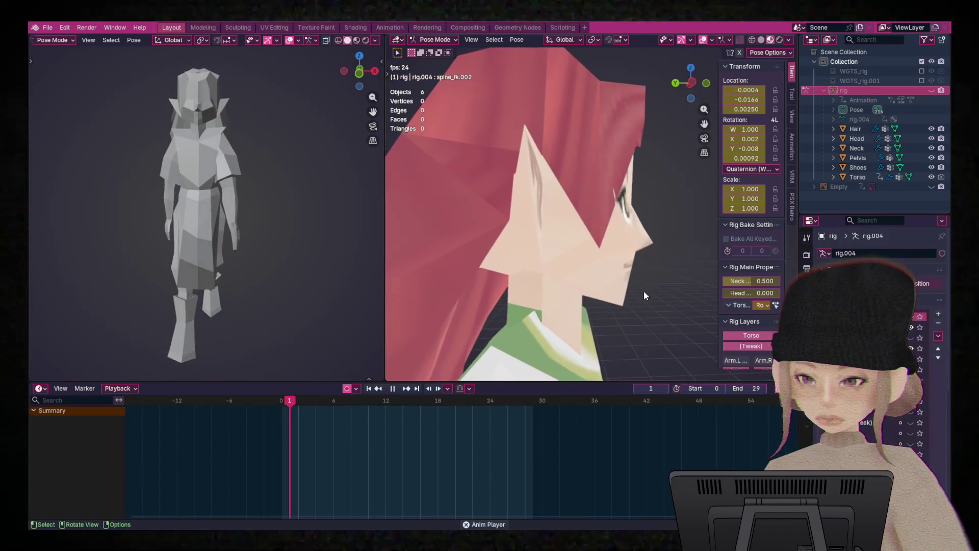
{"action": "key", "text": "Escape"}
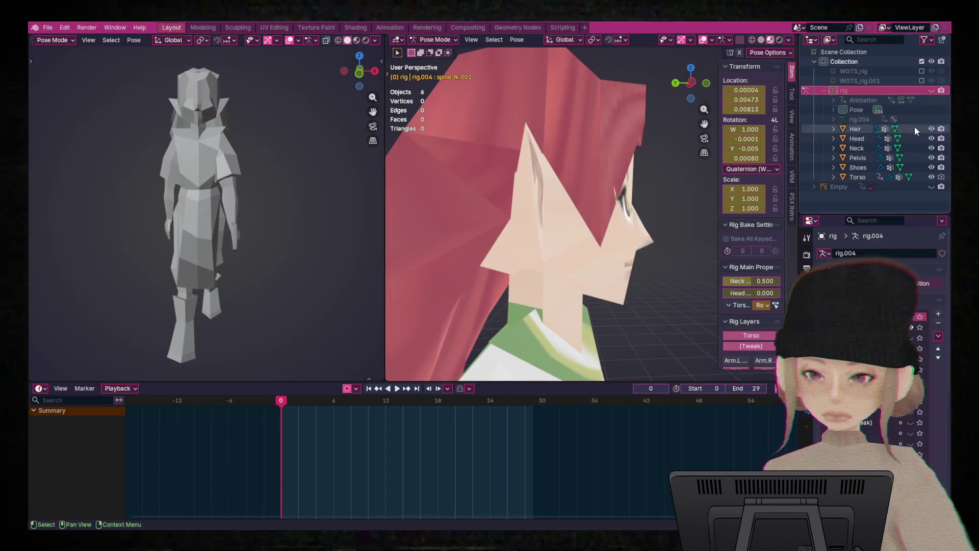
- Unhide the rig and scrub through the walk cycle, viewing the head from side and front
{"action": "left_click", "coordinate": [932, 92]}
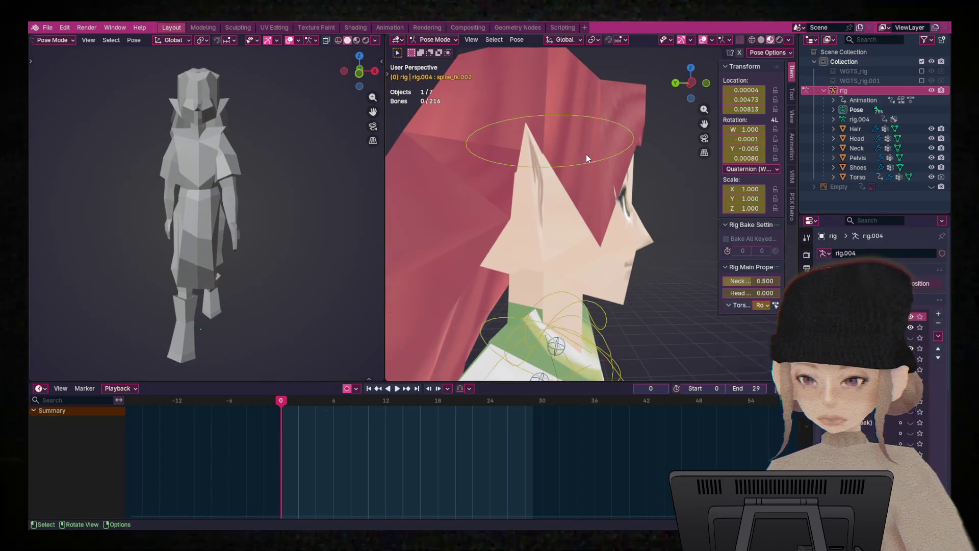
{"action": "scroll", "coordinate": [678, 270], "scroll_direction": "up", "scroll_amount": 4}
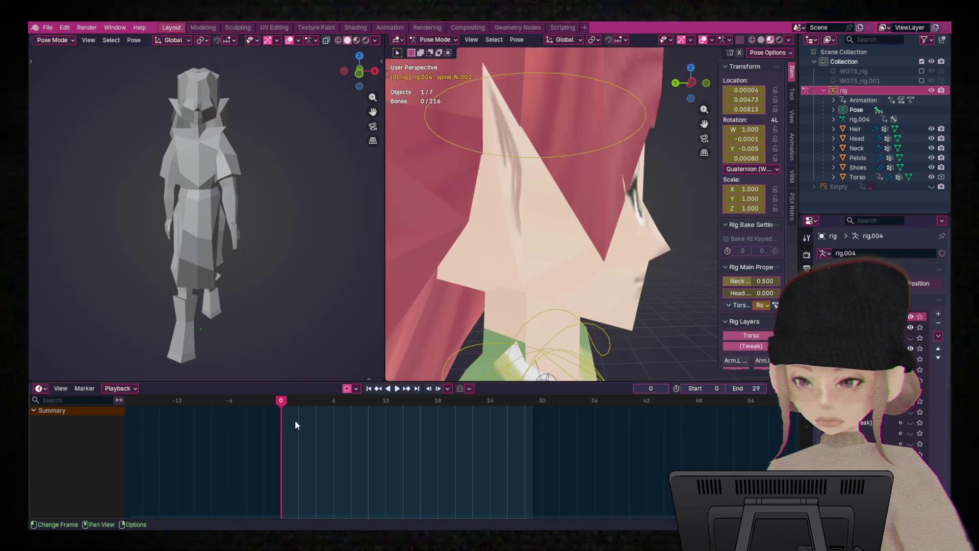
{"action": "mouse_move", "coordinate": [279, 401]}
{"action": "left_mouse_down"}
{"action": "mouse_move", "coordinate": [542, 421]}
{"action": "mouse_move", "coordinate": [275, 450]}
{"action": "left_mouse_up"}
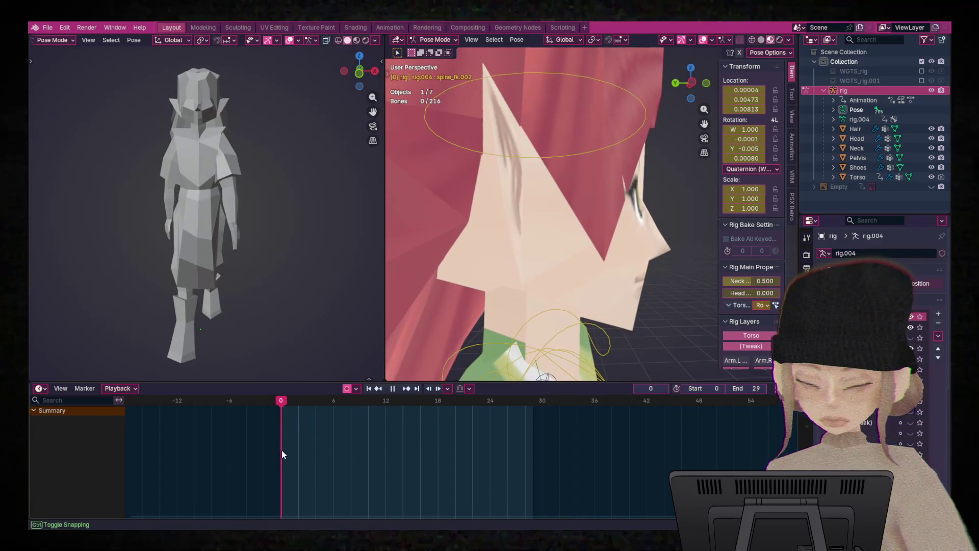
{"action": "left_click_drag", "start_coordinate": [282, 449], "coordinate": [366, 449]}
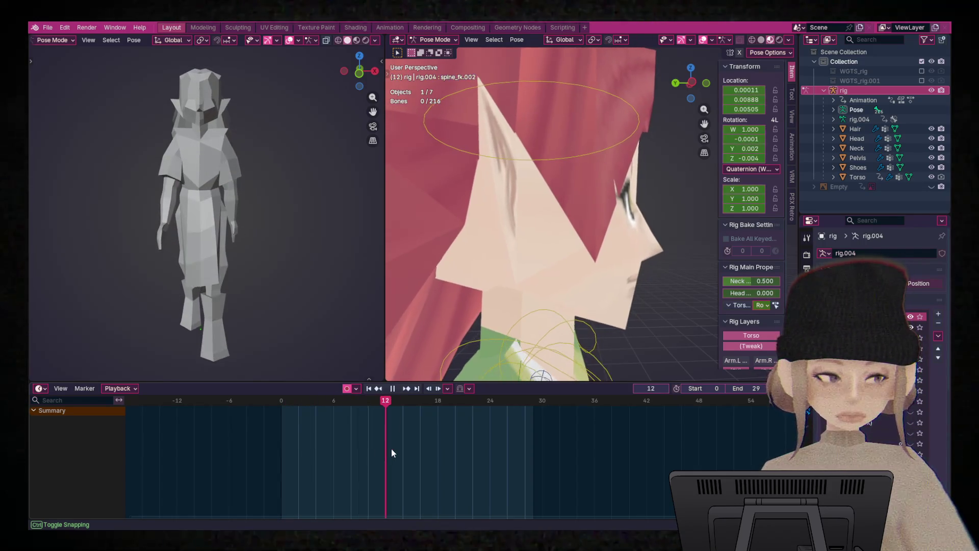
{"action": "mouse_move", "coordinate": [473, 449]}
{"action": "left_mouse_down"}
{"action": "mouse_move", "coordinate": [547, 455]}
{"action": "mouse_move", "coordinate": [394, 470]}
{"action": "mouse_move", "coordinate": [283, 465]}
{"action": "mouse_move", "coordinate": [517, 465]}
{"action": "left_mouse_up"}
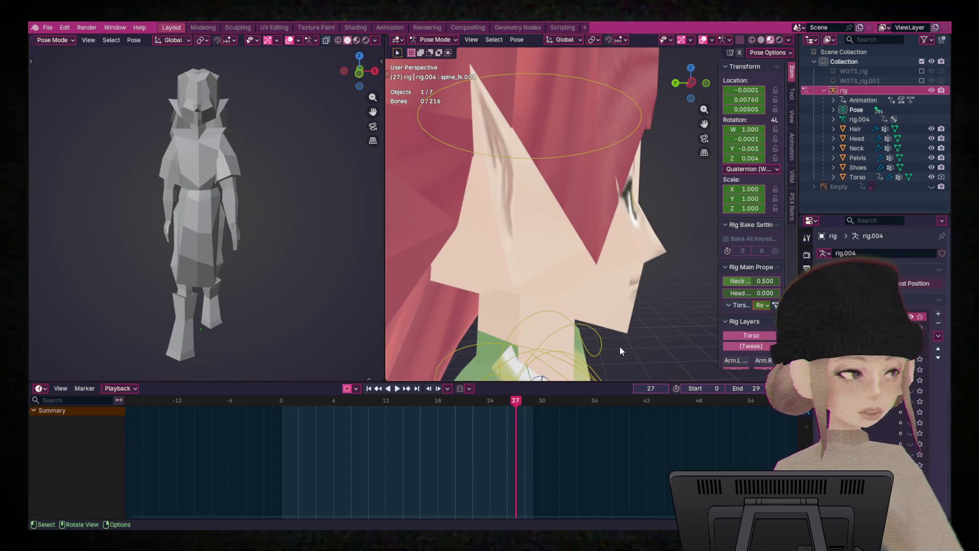
{"action": "mouse_move", "coordinate": [665, 223]}
{"action": "middle_mouse_down"}
{"action": "mouse_move", "coordinate": [574, 221]}
{"action": "mouse_move", "coordinate": [544, 238]}
{"action": "mouse_move", "coordinate": [620, 209]}
{"action": "mouse_move", "coordinate": [527, 250]}
{"action": "mouse_move", "coordinate": [691, 260]}
{"action": "mouse_move", "coordinate": [732, 250]}
{"action": "mouse_move", "coordinate": [666, 262]}
{"action": "mouse_move", "coordinate": [638, 210]}
{"action": "middle_mouse_up"}
{"action": "scroll", "coordinate": [620, 209], "scroll_direction": "down", "scroll_amount": 6}
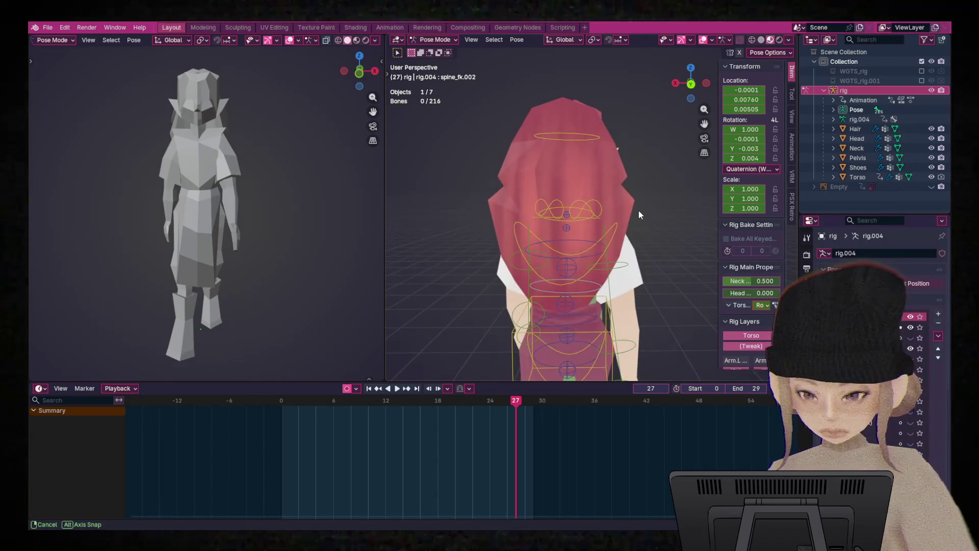
{"action": "mouse_move", "coordinate": [517, 402]}
{"action": "left_mouse_down"}
{"action": "mouse_move", "coordinate": [258, 401]}
{"action": "mouse_move", "coordinate": [544, 428]}
{"action": "mouse_move", "coordinate": [323, 420]}
{"action": "mouse_move", "coordinate": [488, 426]}
{"action": "mouse_move", "coordinate": [516, 408]}
{"action": "left_mouse_up"}
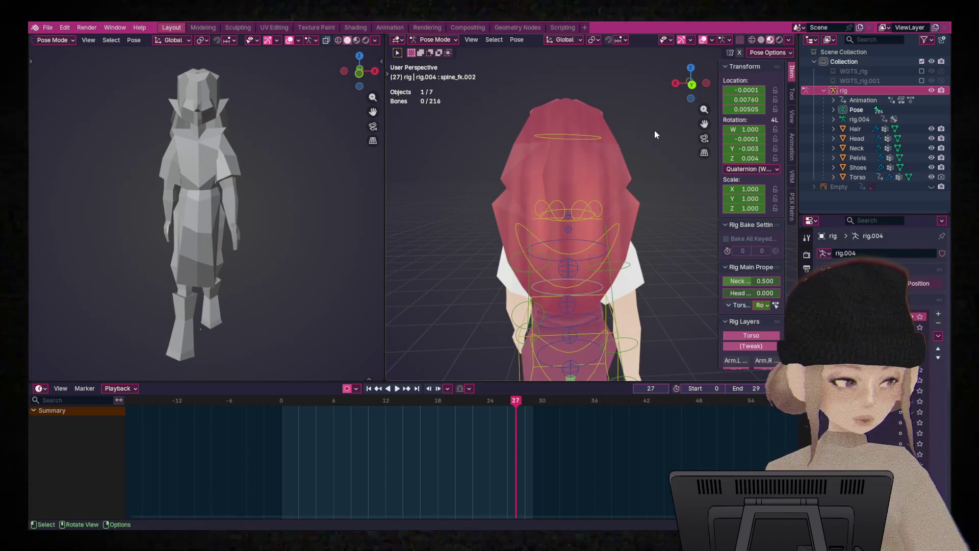
- Select the head control bone, return to frame 0, and play the walk cycle briefly
{"action": "mouse_move", "coordinate": [654, 130]}
{"action": "middle_mouse_down"}
{"action": "mouse_move", "coordinate": [654, 220]}
{"action": "mouse_move", "coordinate": [655, 177]}
{"action": "middle_mouse_up"}
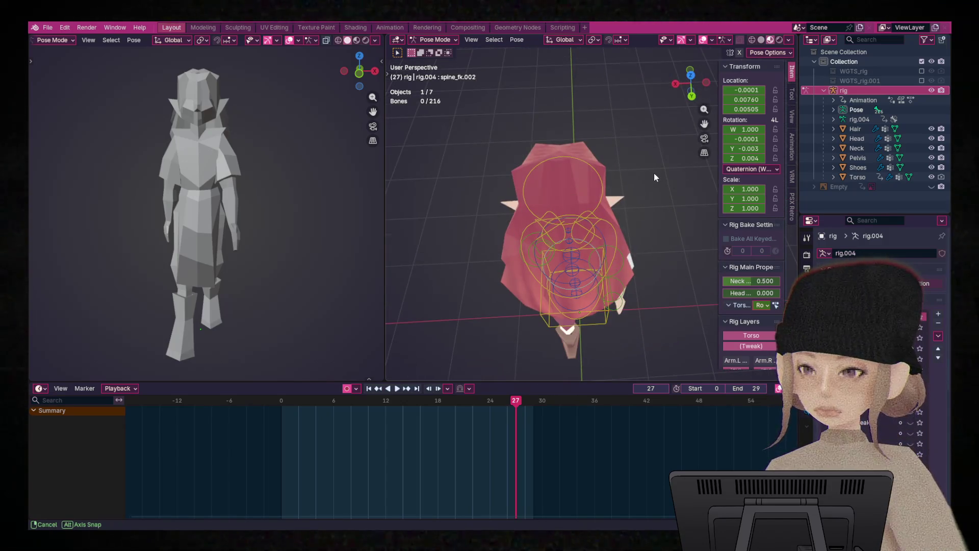
{"action": "left_click", "coordinate": [567, 159]}
{"action": "left_click_drag", "start_coordinate": [517, 404], "coordinate": [275, 427]}
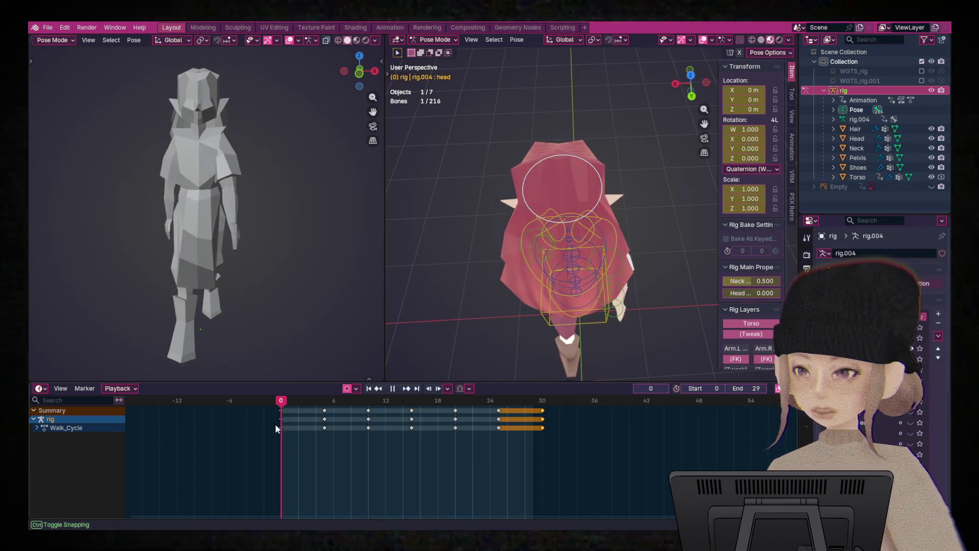
{"action": "key", "text": "space"}
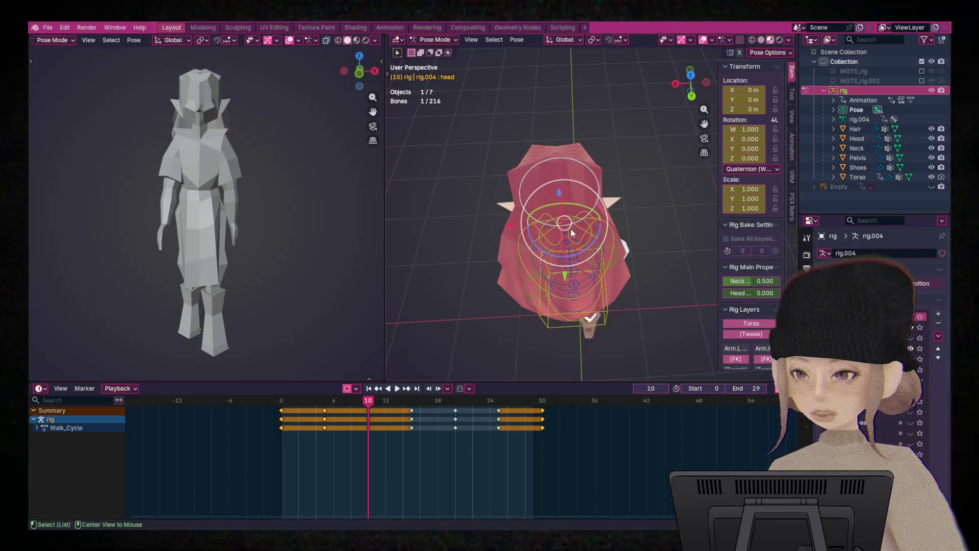
{"action": "left_click_drag", "start_coordinate": [380, 403], "coordinate": [459, 410]}
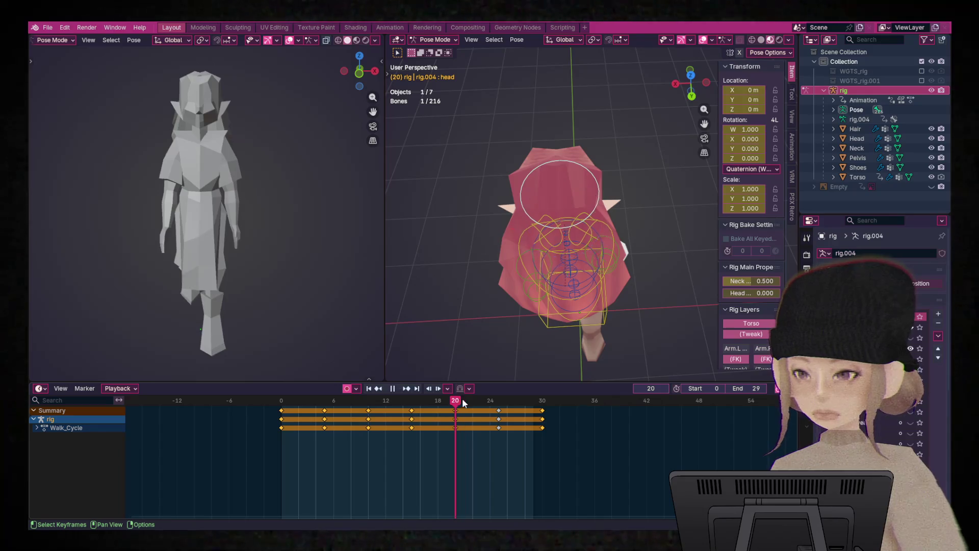
{"action": "key", "text": "space"}
{"action": "key", "text": "space"}
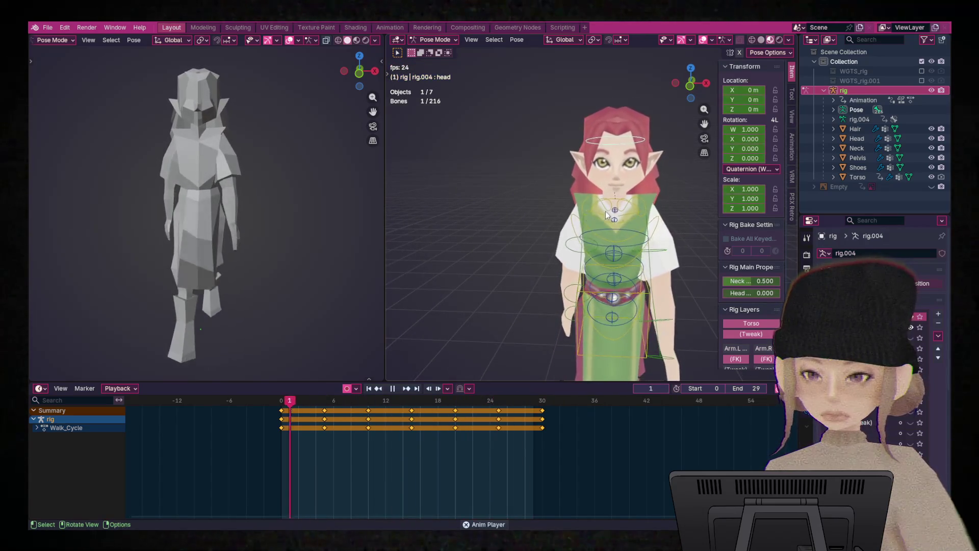
- Deselect the head bone, then select all the rig's bones
{"action": "middle_click_drag", "start_coordinate": [605, 211], "coordinate": [639, 191]}
{"action": "scroll", "coordinate": [640, 191], "scroll_direction": "up", "scroll_amount": 4}
{"action": "left_click", "coordinate": [647, 250]}
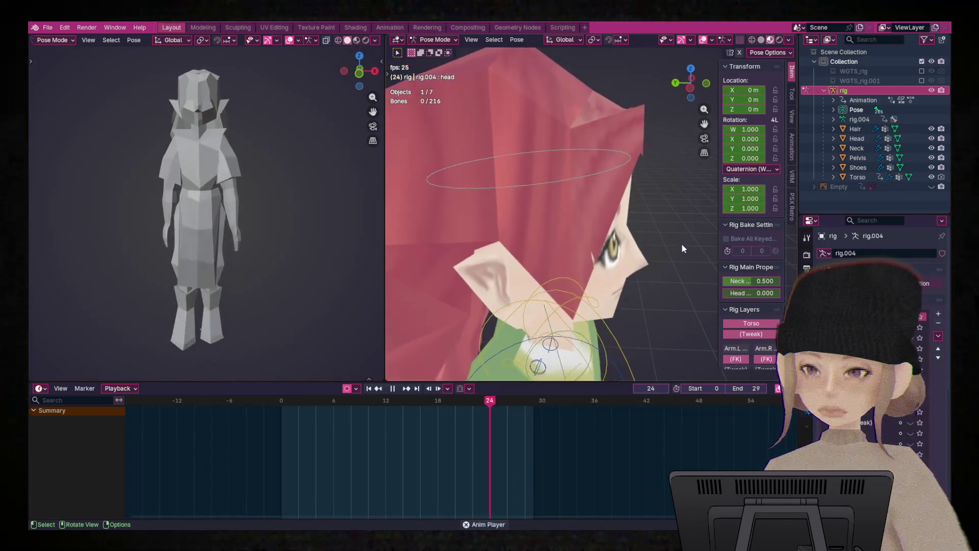
{"action": "key", "text": "a"}
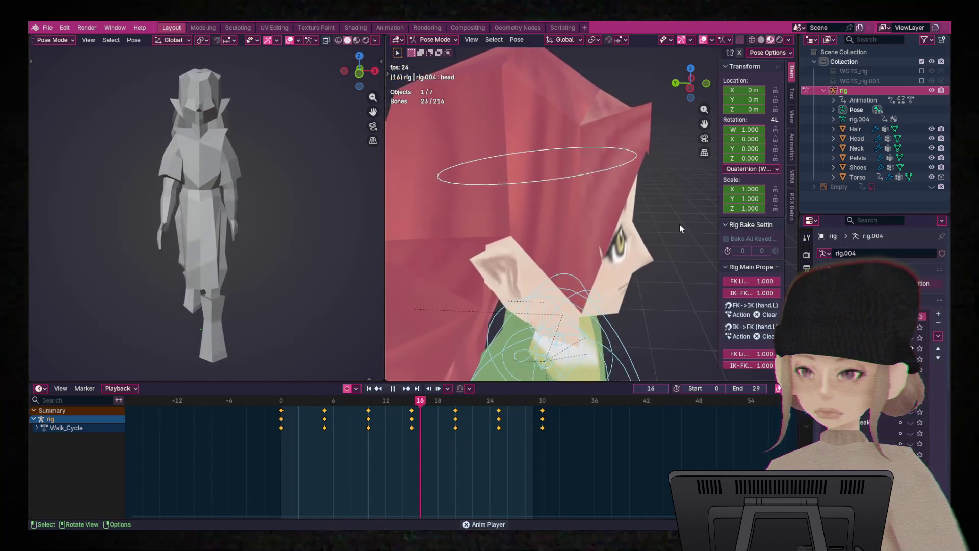
- Orbit to a full front view of the elf, scrub back, and stop playback
{"action": "mouse_move", "coordinate": [679, 221]}
{"action": "middle_mouse_down"}
{"action": "mouse_move", "coordinate": [580, 219]}
{"action": "mouse_move", "coordinate": [562, 269]}
{"action": "mouse_move", "coordinate": [583, 308]}
{"action": "mouse_move", "coordinate": [594, 296]}
{"action": "middle_mouse_up"}
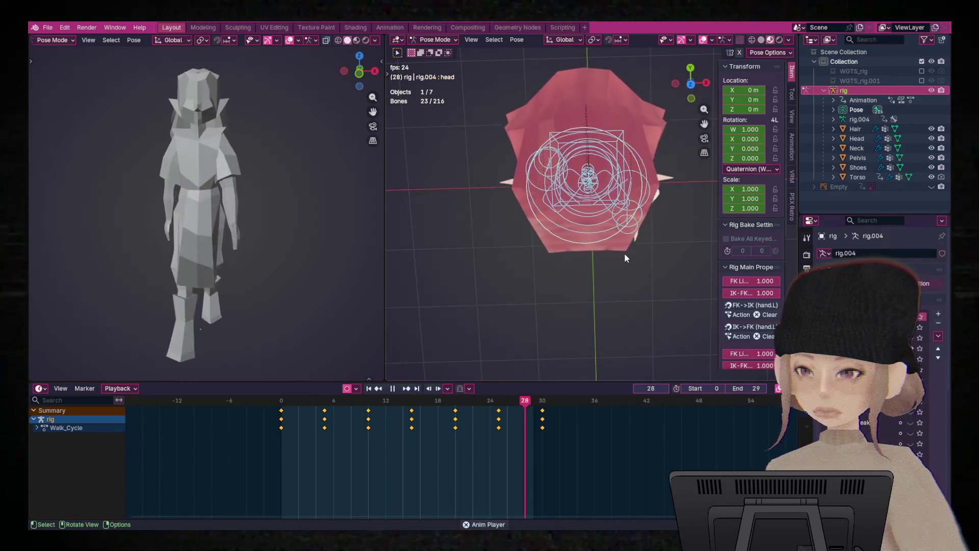
{"action": "middle_click_drag", "start_coordinate": [627, 242], "coordinate": [631, 149]}
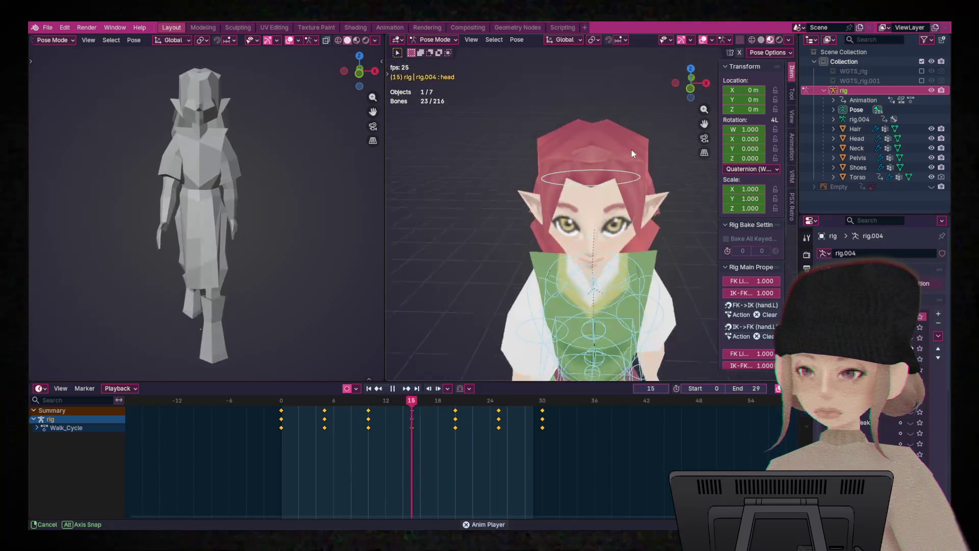
{"action": "mouse_move", "coordinate": [662, 252]}
{"action": "middle_mouse_down"}
{"action": "mouse_move", "coordinate": [662, 196]}
{"action": "mouse_move", "coordinate": [654, 212]}
{"action": "middle_mouse_up"}
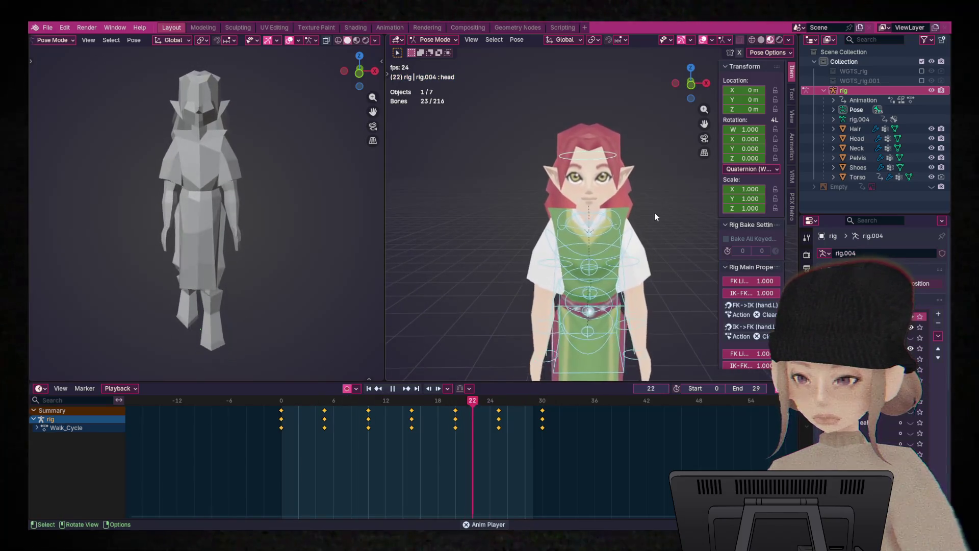
{"action": "mouse_move", "coordinate": [365, 402]}
{"action": "left_mouse_down"}
{"action": "mouse_move", "coordinate": [332, 411]}
{"action": "mouse_move", "coordinate": [281, 403]}
{"action": "left_mouse_up"}
{"action": "key", "text": "space"}
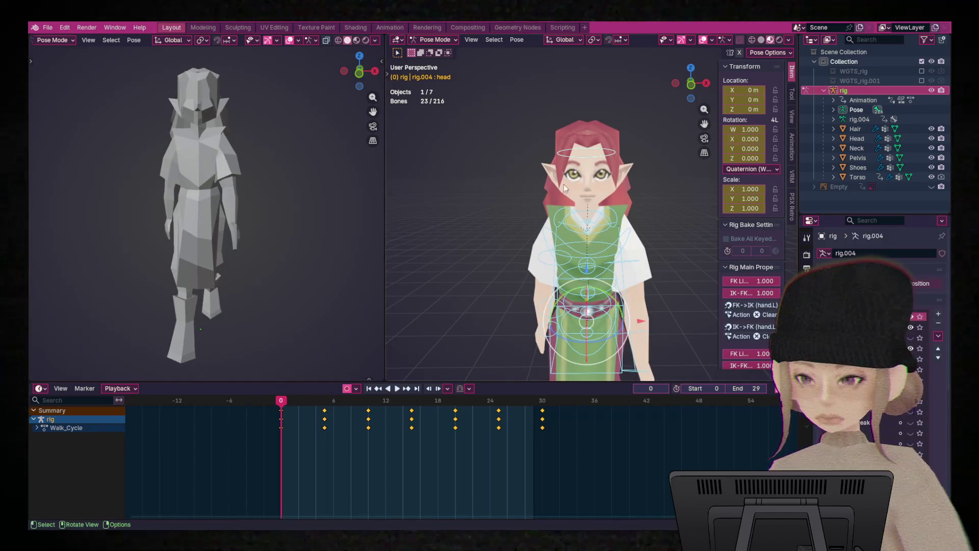
- Clear the shoulder.L bone's rotation and key it at frame 0
{"action": "left_click", "coordinate": [619, 212]}
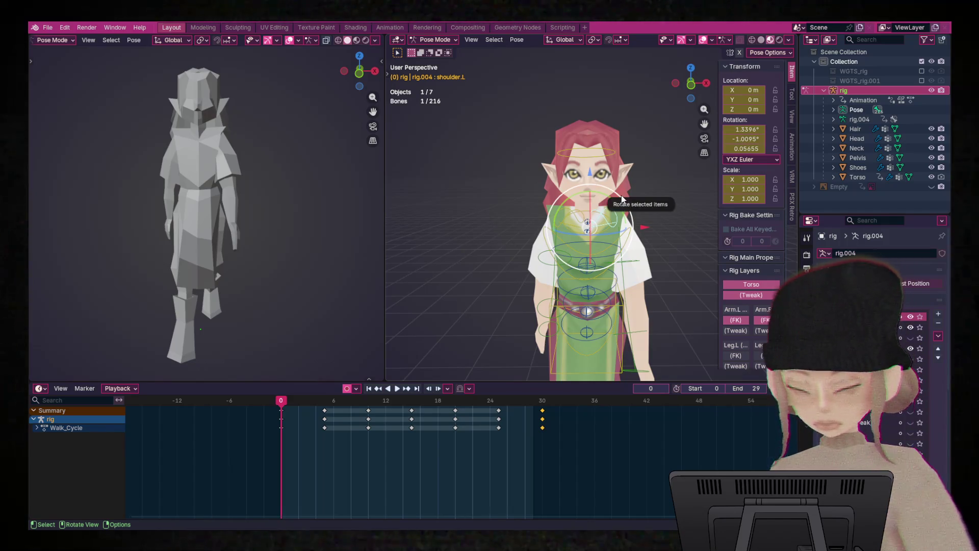
{"action": "key", "text": "alt+r"}
{"action": "key", "text": "i"}
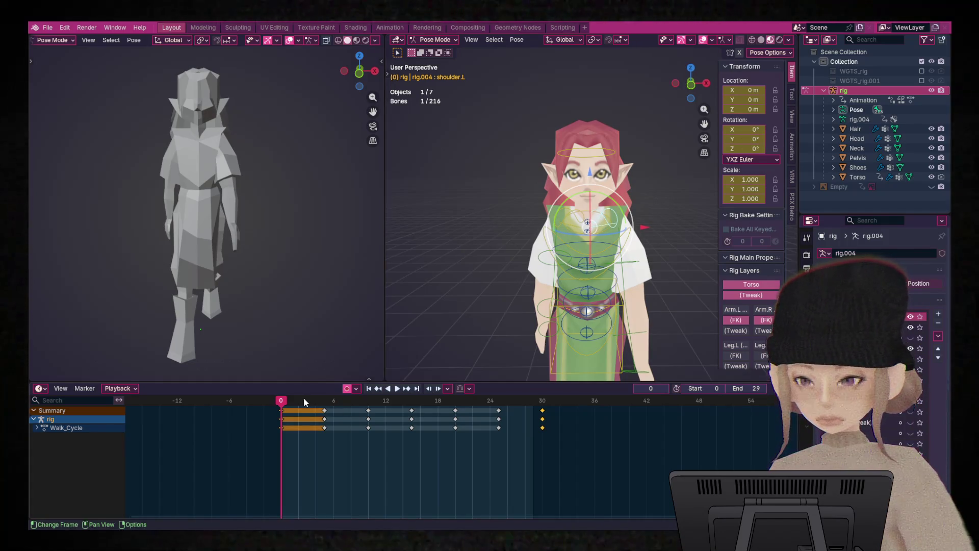
- Scrub through the frames to check the shoulder, then replay the walk cycle
{"action": "left_click_drag", "start_coordinate": [299, 405], "coordinate": [539, 411]}
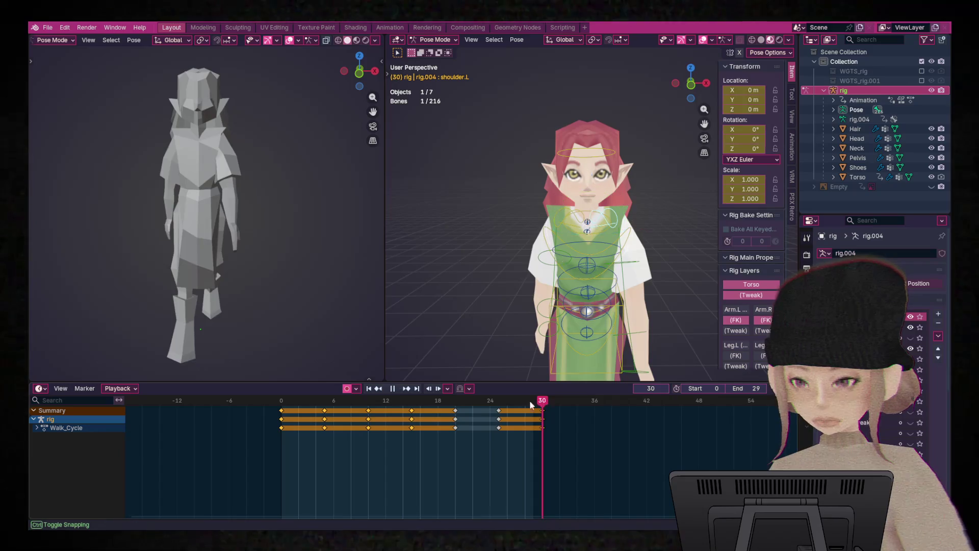
{"action": "key", "text": "space"}
{"action": "left_click_drag", "start_coordinate": [502, 403], "coordinate": [407, 408]}
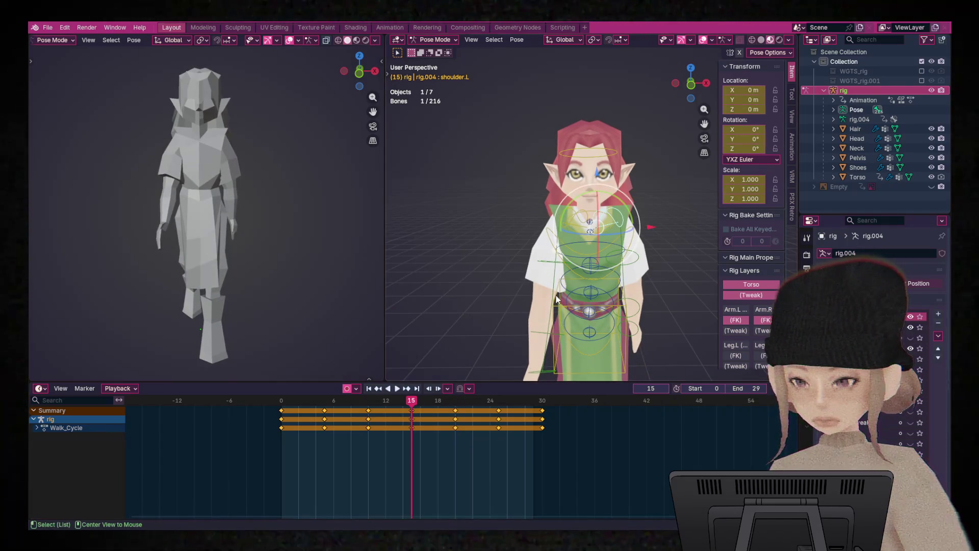
{"action": "key", "text": "space"}
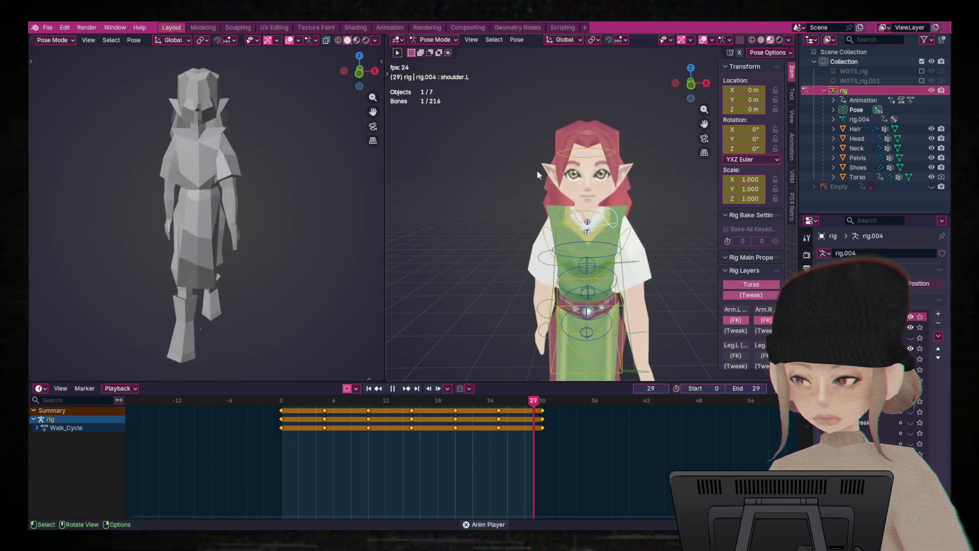
{"action": "scroll", "coordinate": [538, 170], "scroll_direction": "down", "scroll_amount": 2}
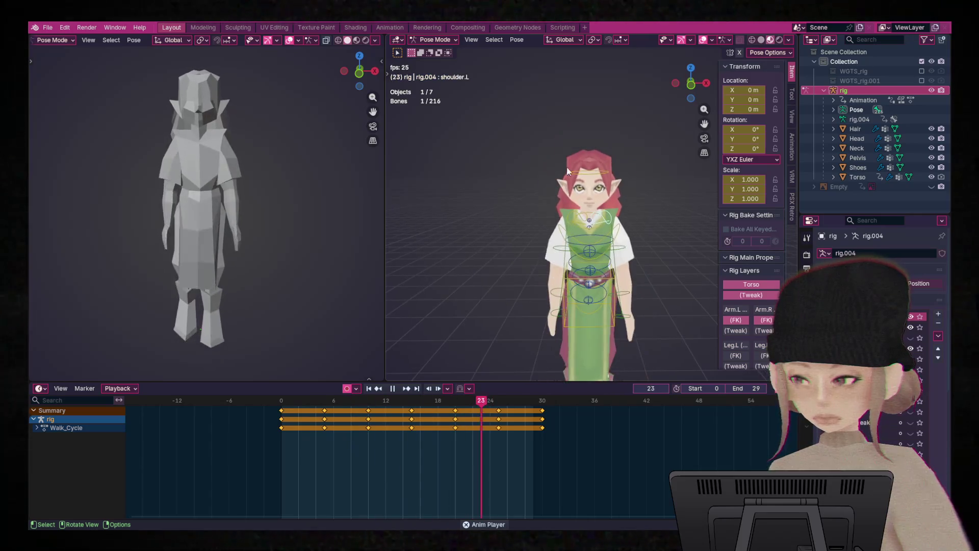
- Hide the rig in the Outliner so only the elf mesh shows
{"action": "left_click", "coordinate": [932, 90]}
{"action": "scroll", "coordinate": [642, 232], "scroll_direction": "down", "scroll_amount": 2}
{"action": "scroll", "coordinate": [626, 186], "scroll_direction": "up", "scroll_amount": 5}
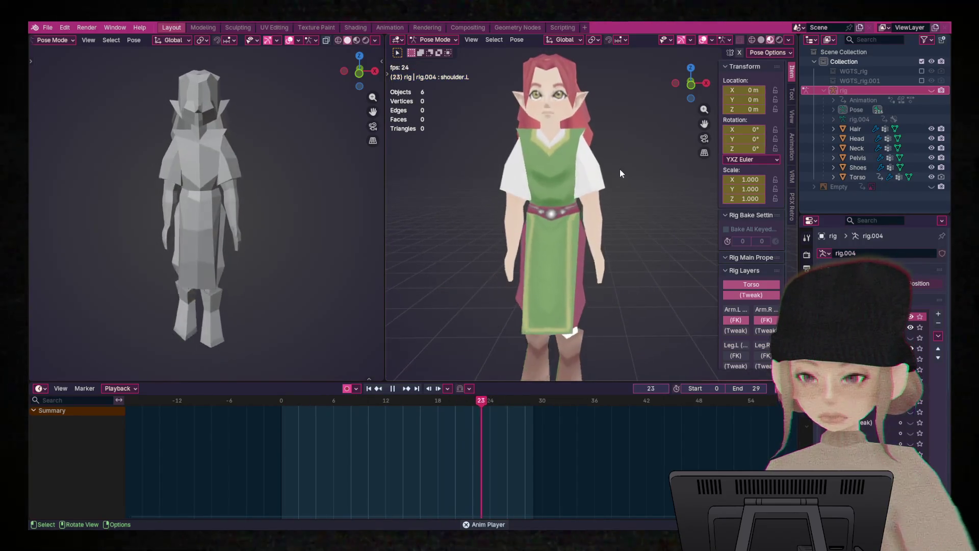
- Enlarge the right 3D view by shrinking the left view and timeline, then orbit toward the side profile
{"action": "left_click_drag", "start_coordinate": [385, 236], "coordinate": [293, 239]}
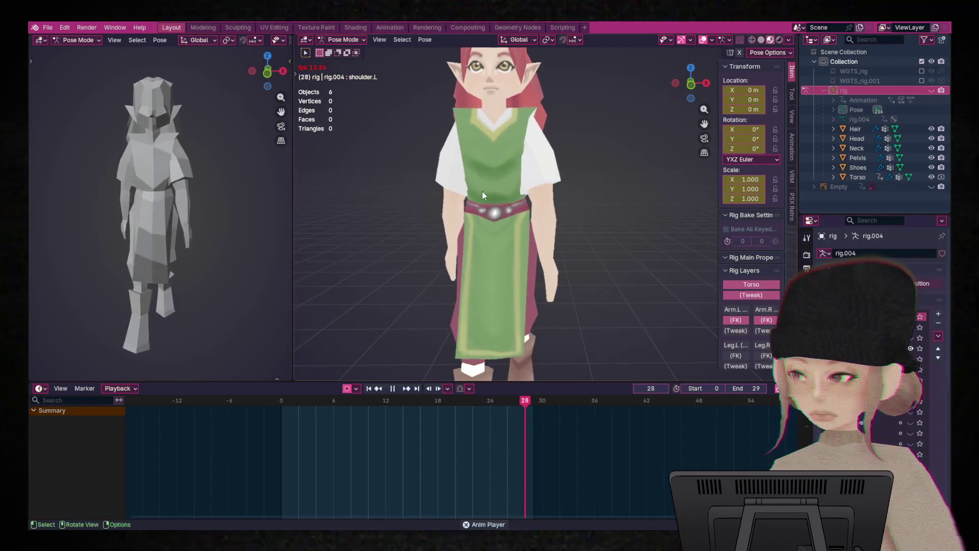
{"action": "scroll", "coordinate": [494, 196], "scroll_direction": "down", "scroll_amount": 4}
{"action": "scroll", "coordinate": [523, 206], "scroll_direction": "up", "scroll_amount": 2}
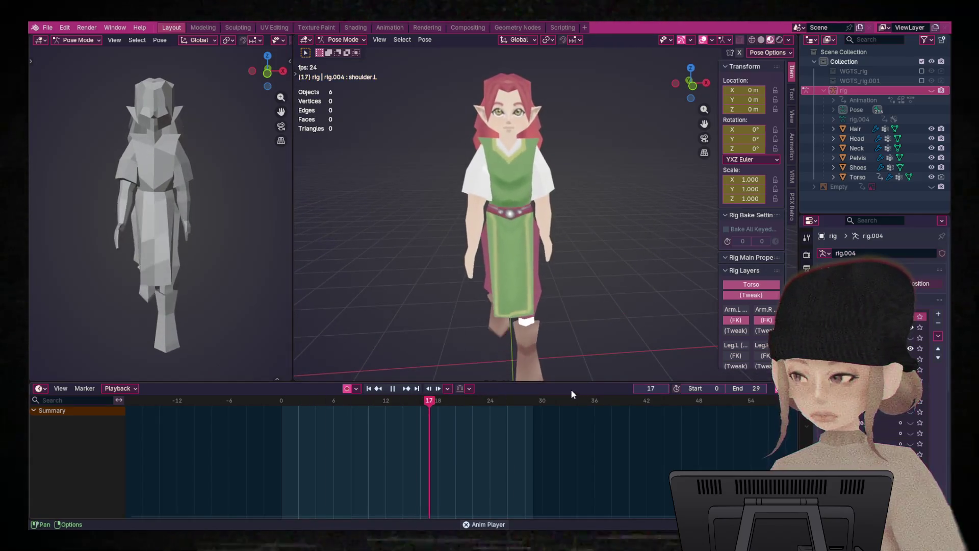
{"action": "left_click_drag", "start_coordinate": [571, 382], "coordinate": [572, 423]}
{"action": "middle_click_drag", "start_coordinate": [565, 276], "coordinate": [556, 272]}
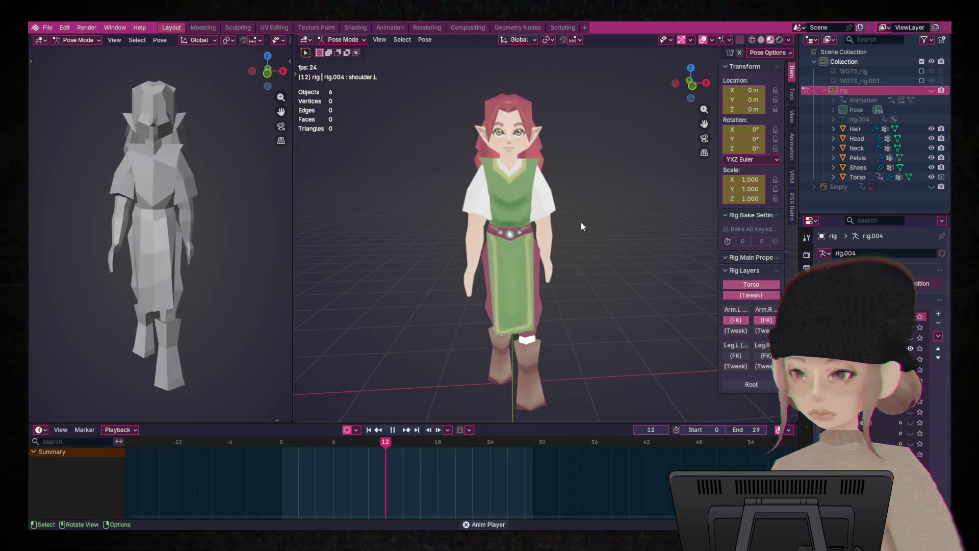
{"action": "mouse_move", "coordinate": [557, 239]}
{"action": "middle_mouse_down"}
{"action": "mouse_move", "coordinate": [627, 243]}
{"action": "mouse_move", "coordinate": [605, 269]}
{"action": "mouse_move", "coordinate": [600, 257]}
{"action": "mouse_move", "coordinate": [558, 259]}
{"action": "middle_mouse_up"}
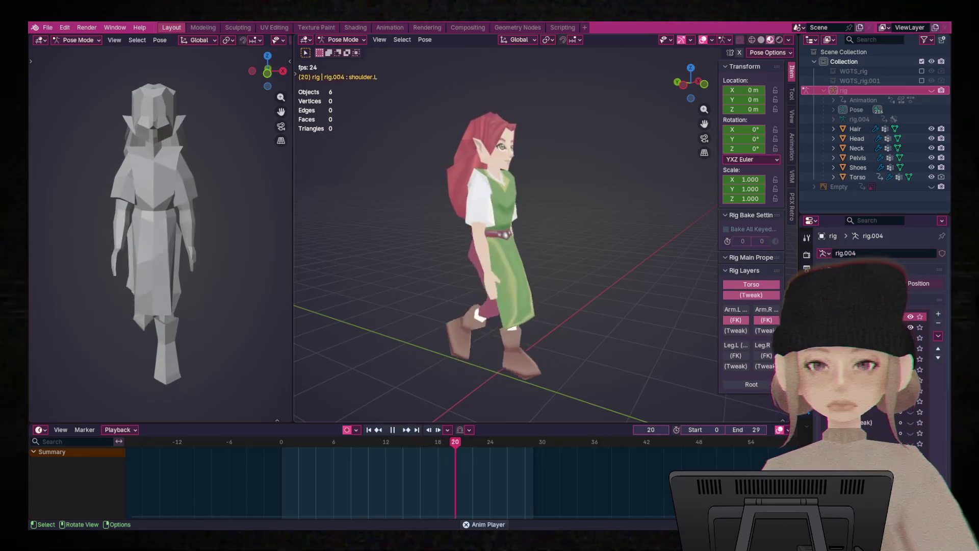
- Orbit the view around the elf as the walk cycle loops
{"action": "middle_click_drag", "start_coordinate": [602, 242], "coordinate": [535, 240]}
- Turn the view to the walking elf's right-side profile
{"action": "middle_click_drag", "start_coordinate": [594, 274], "coordinate": [679, 273]}
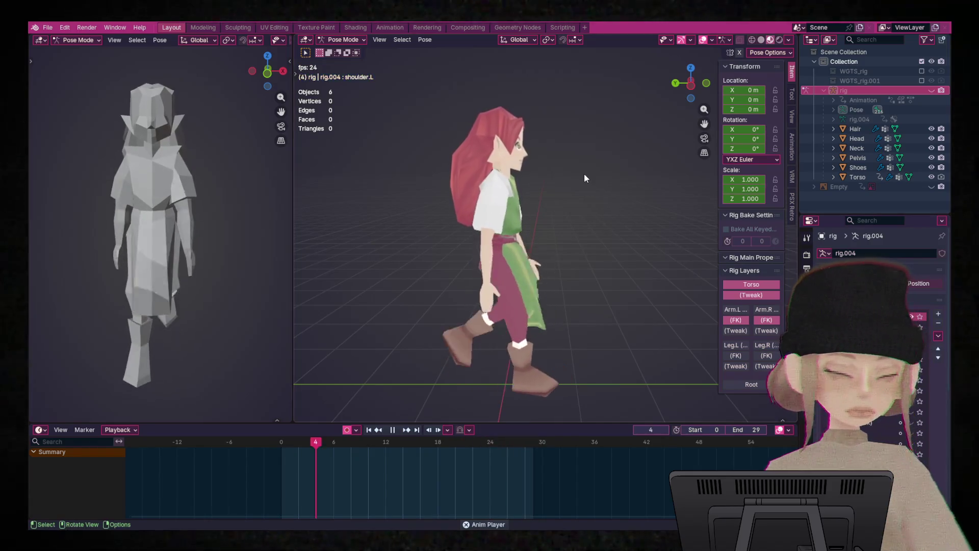
{"action": "left_click", "coordinate": [47, 27]}
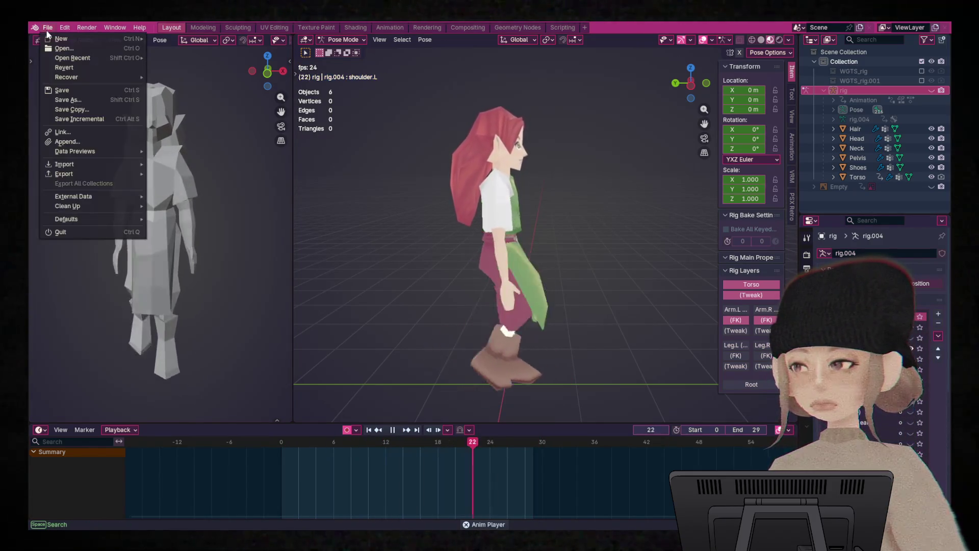
- Look at the glTF 2.0 export option, close the menu, and stop playback at frame 1
{"action": "mouse_move", "coordinate": [76, 174]}
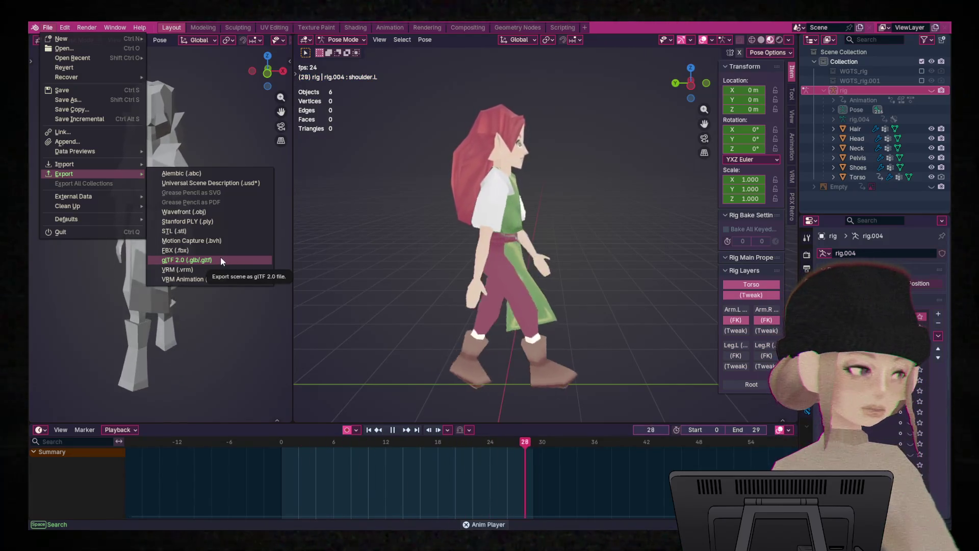
{"action": "left_click", "coordinate": [369, 277]}
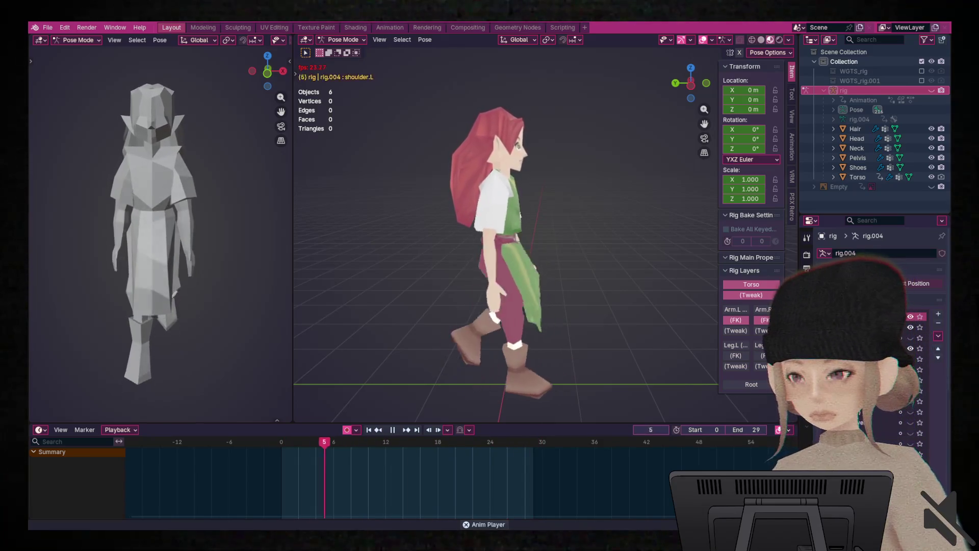
{"action": "key", "text": "space"}
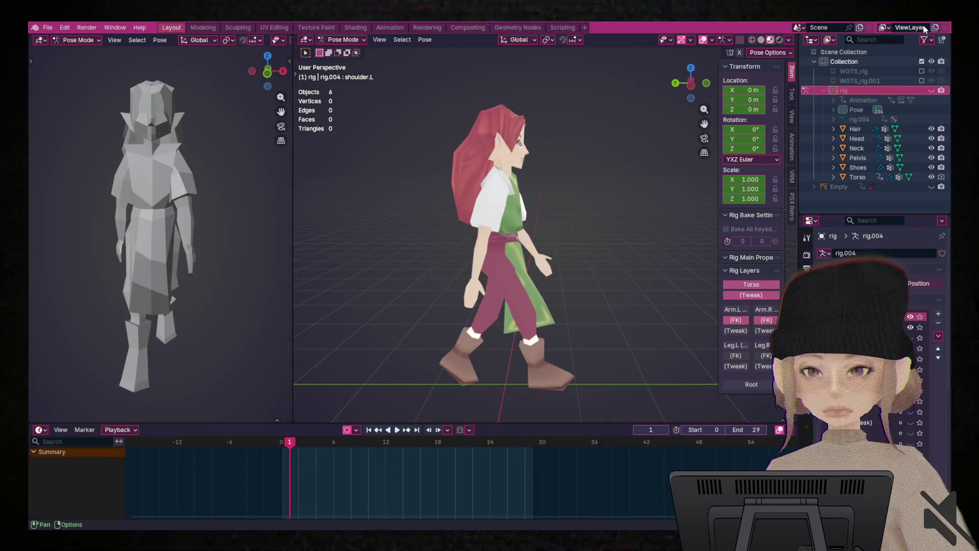
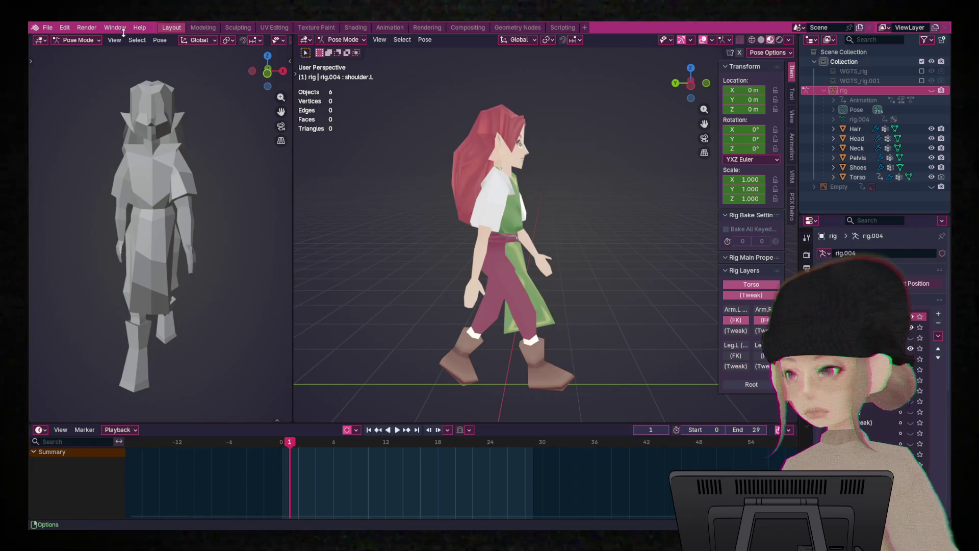
- Save the project as 'LOZ Druid walking prog 1.blend'
{"action": "left_click", "coordinate": [48, 27]}
{"action": "left_click", "coordinate": [71, 87]}
{"action": "left_click", "coordinate": [48, 28]}
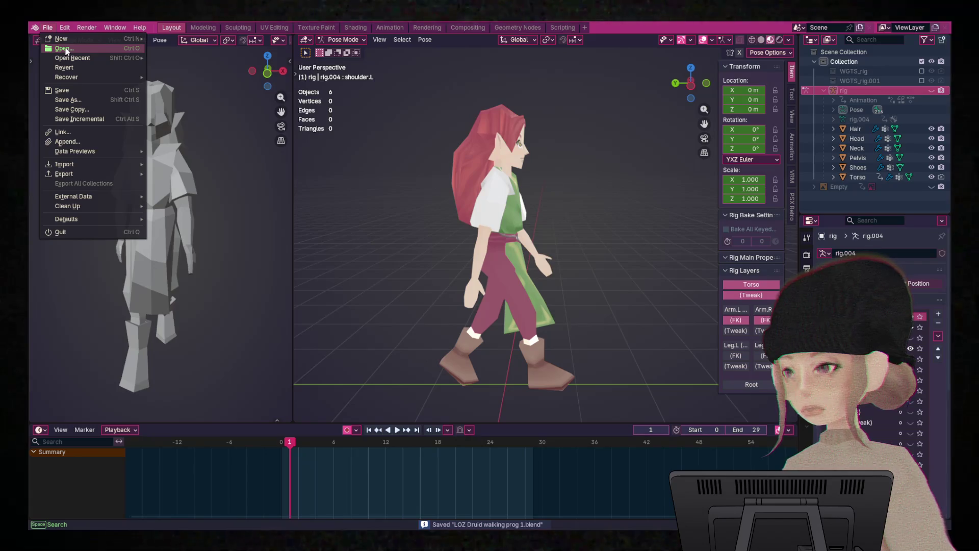
{"action": "mouse_move", "coordinate": [66, 41]}
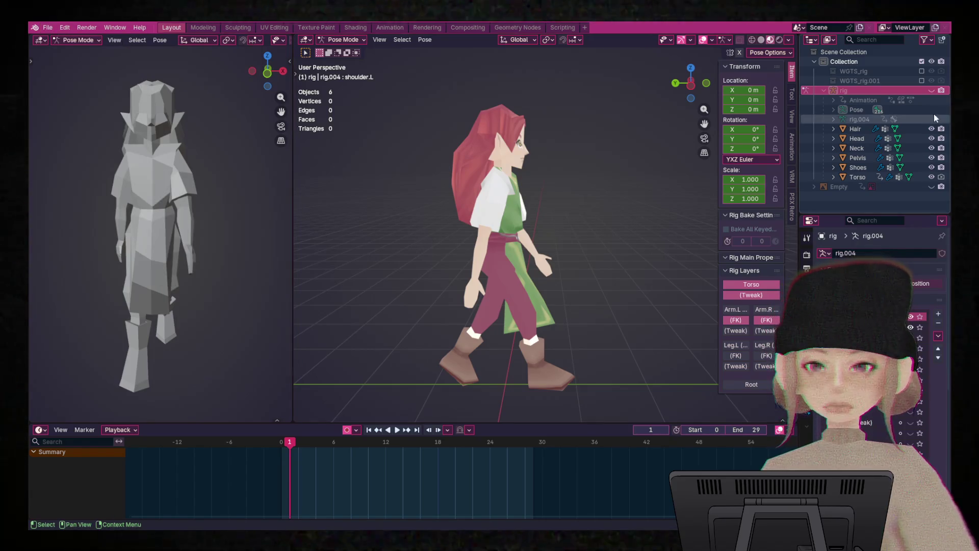
- Unhide the rig in the Outliner and select all its bones in Pose Mode
{"action": "left_click", "coordinate": [931, 91]}
{"action": "middle_click_drag", "start_coordinate": [671, 206], "coordinate": [579, 201]}
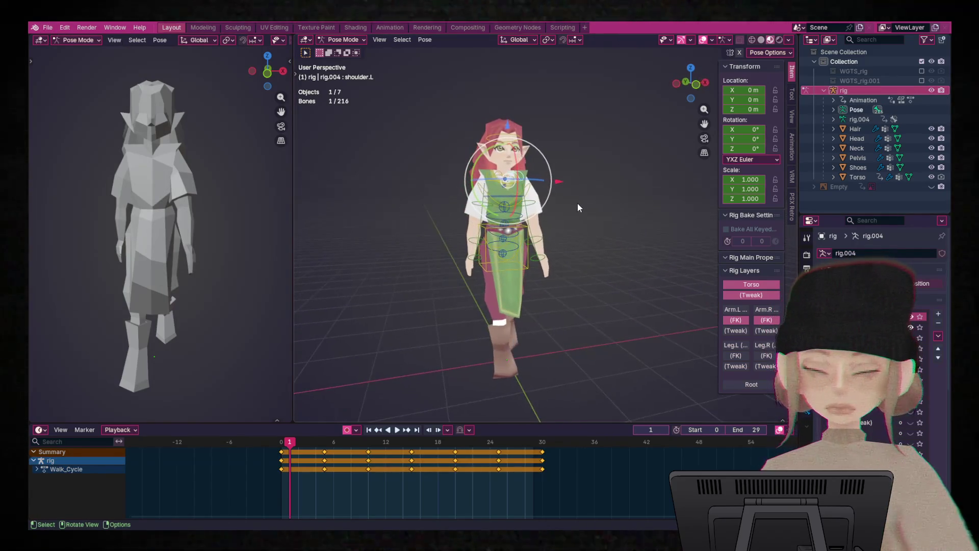
{"action": "key", "text": "a"}
{"action": "right_click", "coordinate": [512, 190]}
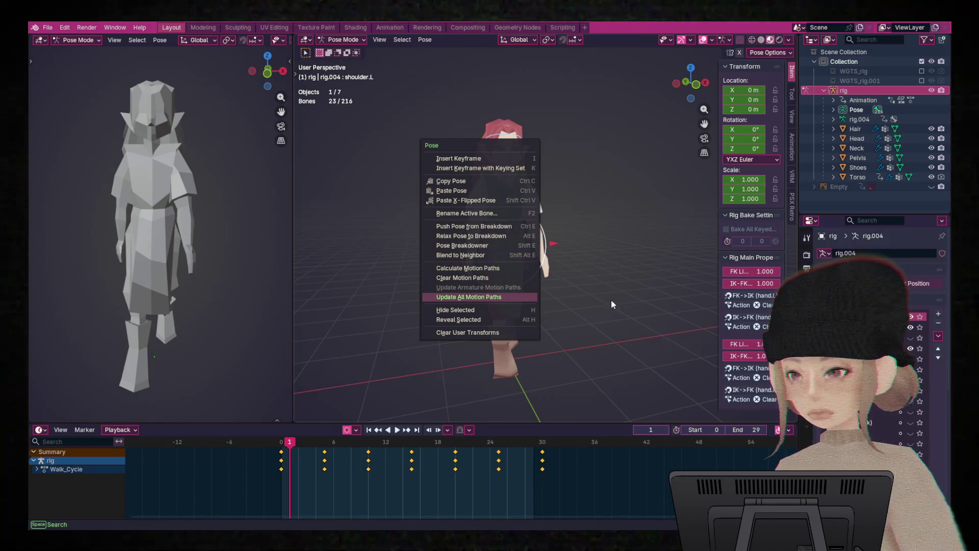
{"action": "right_click", "coordinate": [482, 207]}
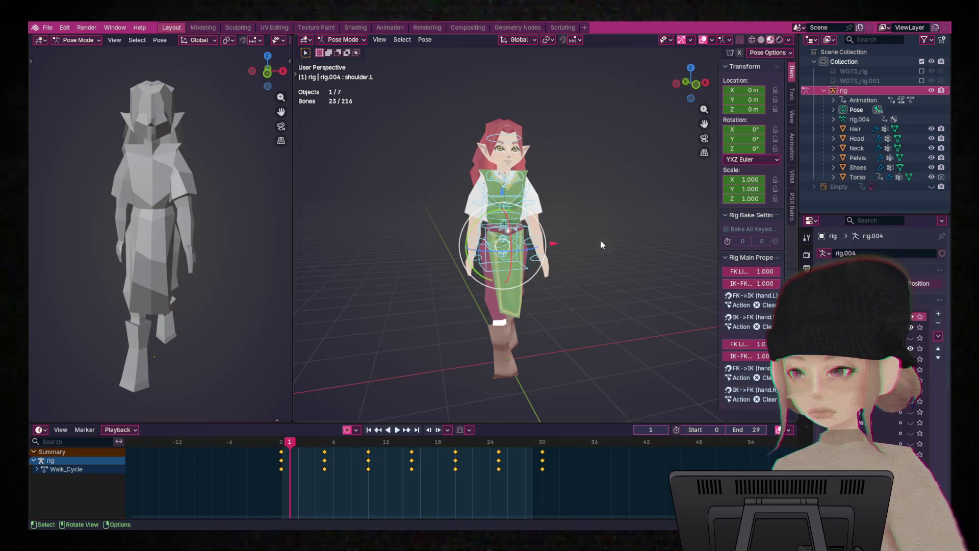
- Return the rig to Object Mode, select all seven objects, and save the file
{"action": "key", "text": "ctrl+Tab"}
{"action": "left_click", "coordinate": [559, 224]}
{"action": "key", "text": "a"}
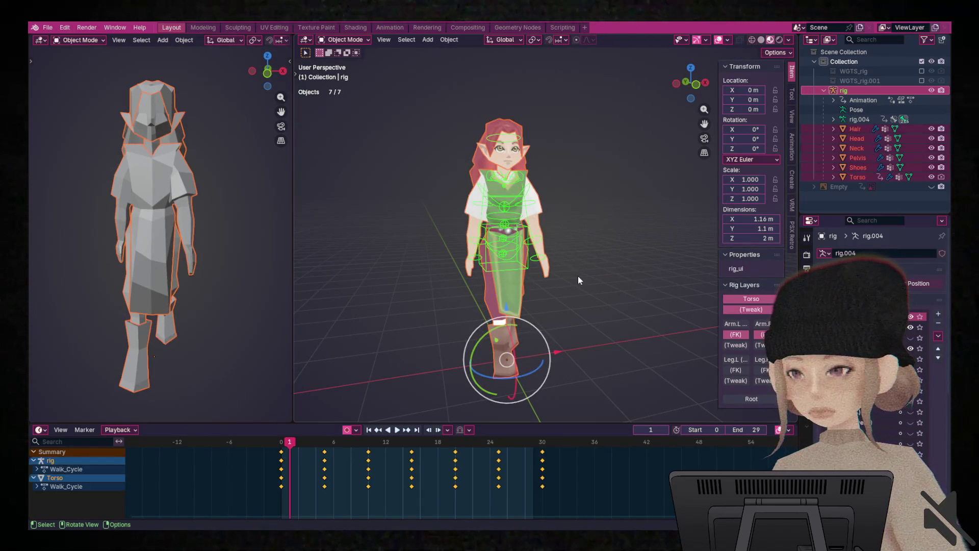
{"action": "left_click", "coordinate": [48, 27]}
{"action": "left_click", "coordinate": [69, 91]}
- Start exporting the whole scene as glTF 2.0
{"action": "left_click", "coordinate": [48, 27]}
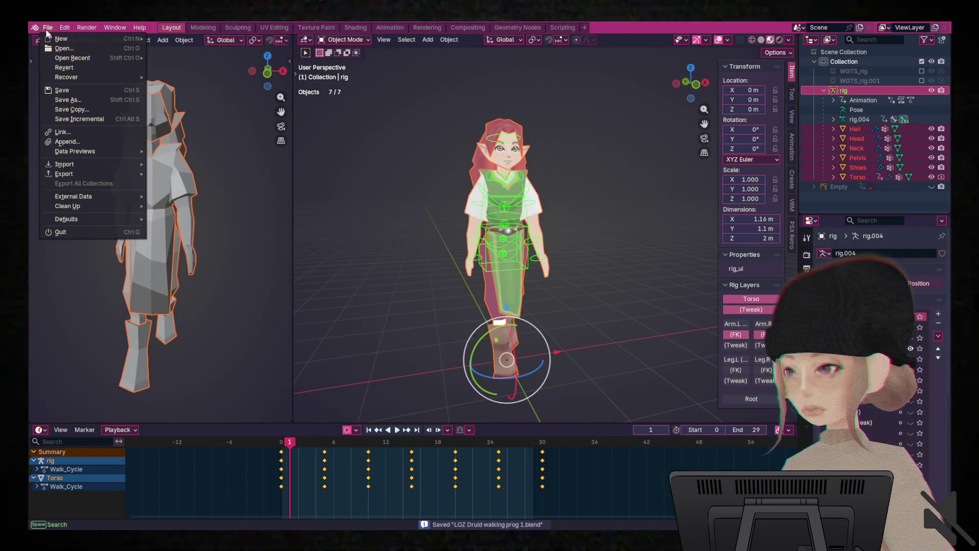
{"action": "mouse_move", "coordinate": [97, 174]}
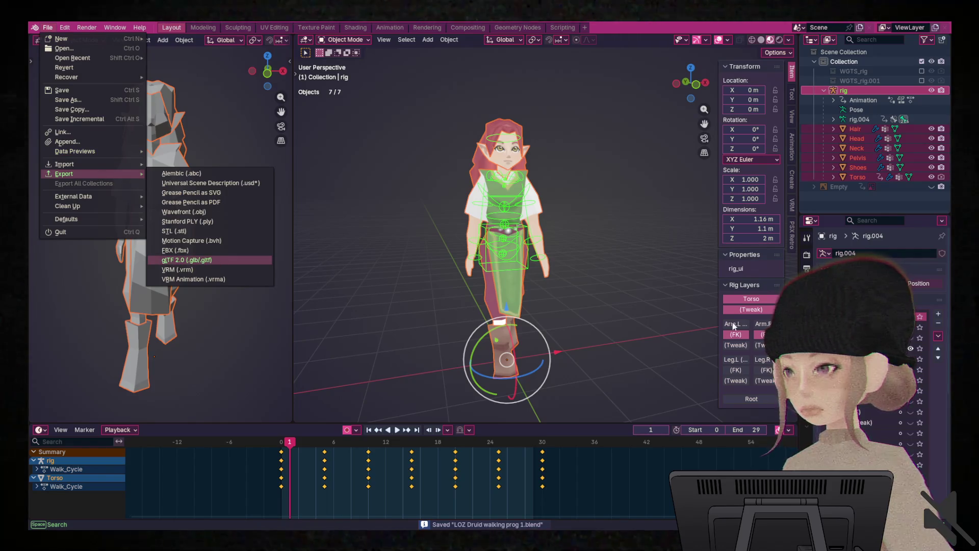
{"action": "left_click", "coordinate": [213, 260]}
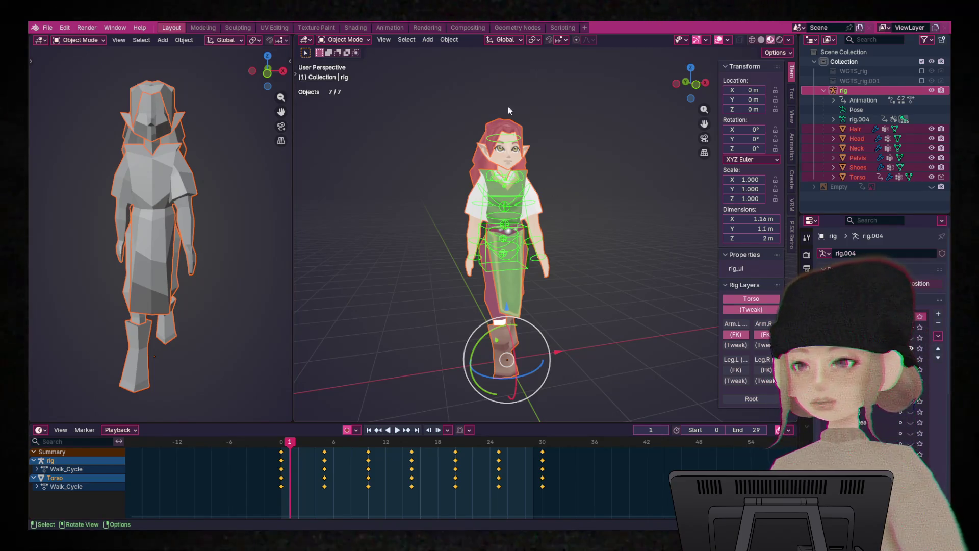
- Start the glTF 2.0 export of the druid scene again
{"action": "left_click", "coordinate": [48, 27]}
{"action": "mouse_move", "coordinate": [114, 175]}
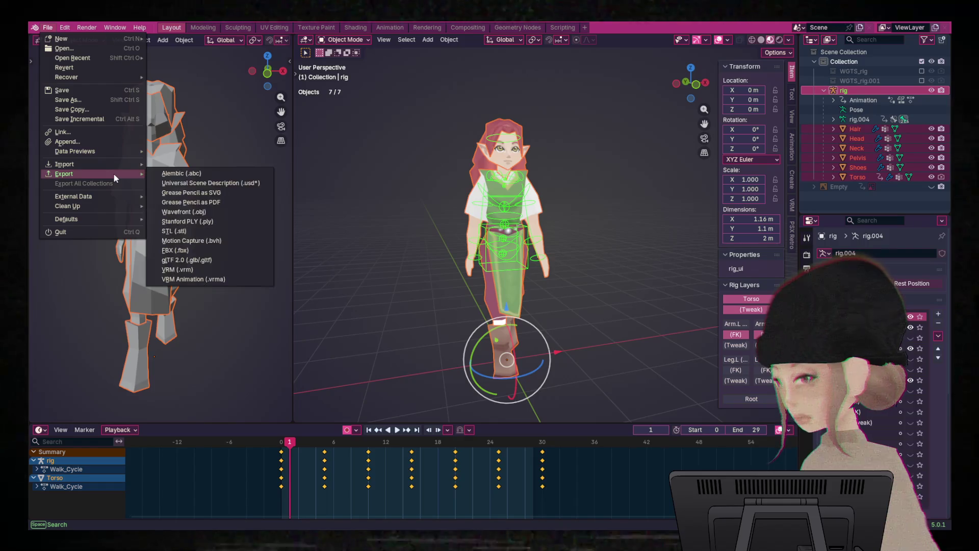
{"action": "left_click", "coordinate": [207, 261]}
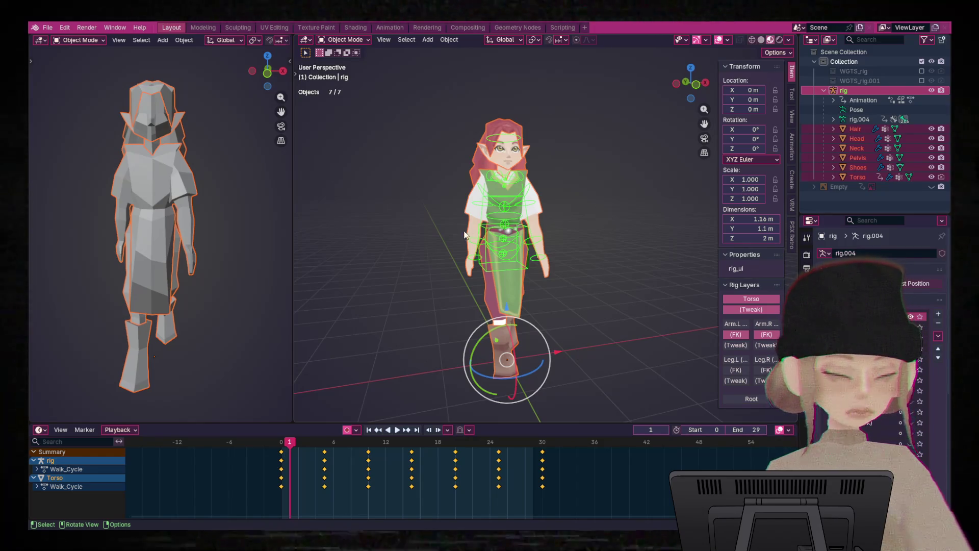
- Orbit, zoom and recenter the view for three-quarter and side views of the druid
{"action": "mouse_move", "coordinate": [653, 139]}
{"action": "middle_mouse_down"}
{"action": "mouse_move", "coordinate": [629, 147]}
{"action": "mouse_move", "coordinate": [629, 133]}
{"action": "middle_mouse_up"}
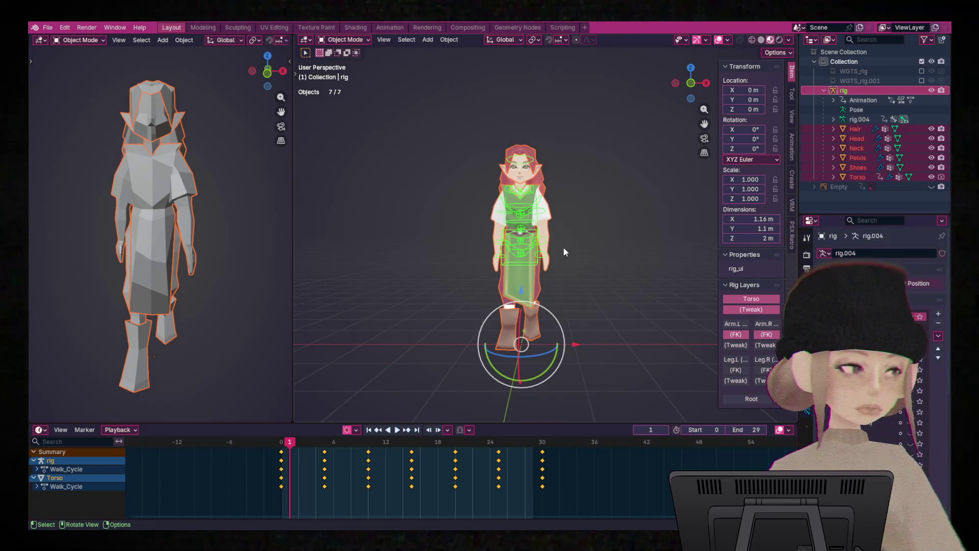
{"action": "scroll", "coordinate": [585, 249], "scroll_direction": "up", "scroll_amount": 5}
{"action": "mouse_move", "coordinate": [590, 266]}
{"action": "middle_mouse_down", "text": "shift"}
{"action": "mouse_move", "coordinate": [616, 246]}
{"action": "mouse_move", "coordinate": [626, 253]}
{"action": "middle_mouse_up", "text": "shift"}
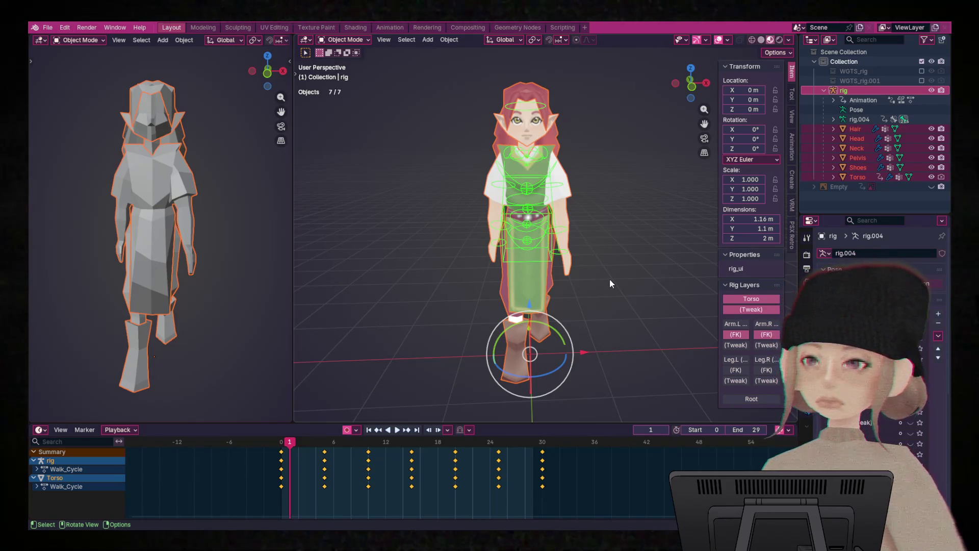
{"action": "mouse_move", "coordinate": [608, 273]}
{"action": "middle_mouse_down"}
{"action": "mouse_move", "coordinate": [684, 272]}
{"action": "mouse_move", "coordinate": [698, 286]}
{"action": "middle_mouse_up"}
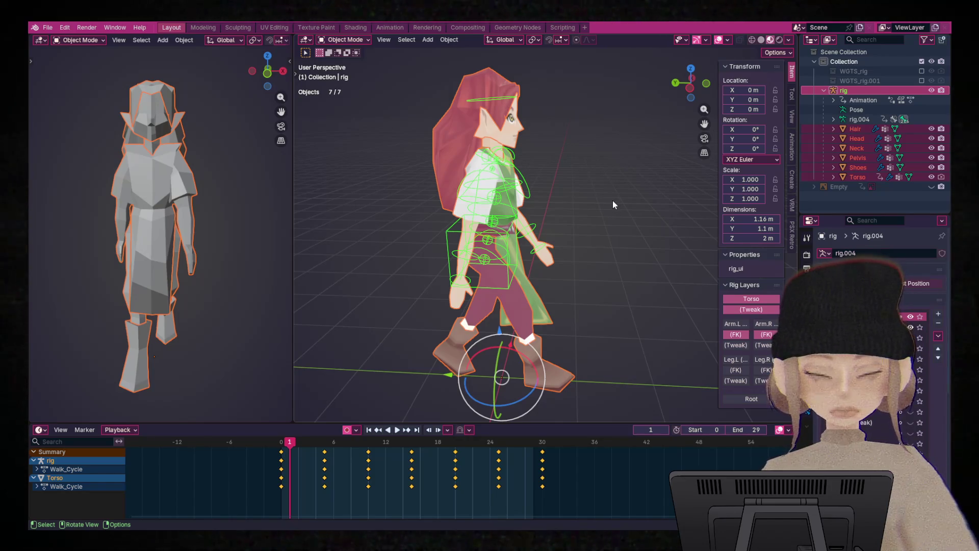
{"action": "mouse_move", "coordinate": [605, 175]}
{"action": "middle_mouse_down"}
{"action": "mouse_move", "coordinate": [621, 155]}
{"action": "mouse_move", "coordinate": [601, 249]}
{"action": "mouse_move", "coordinate": [646, 209]}
{"action": "middle_mouse_up"}
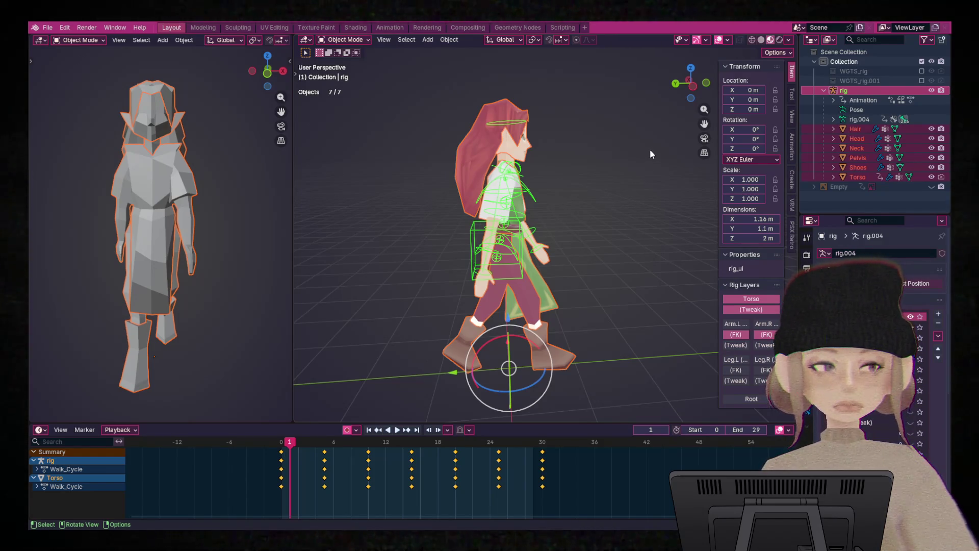
- Play back and stop the walk cycle, then orbit round to a front view
{"action": "key", "text": "space"}
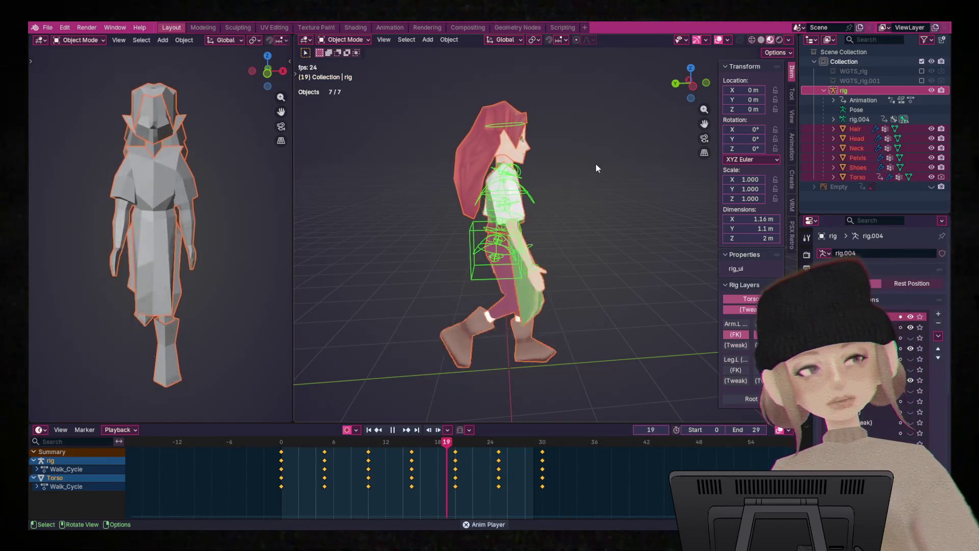
{"action": "key", "text": "space"}
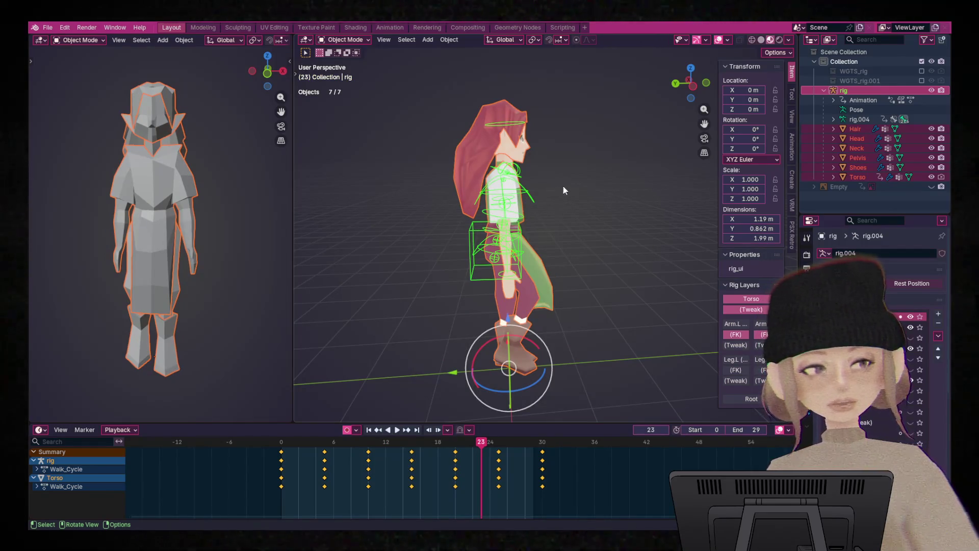
{"action": "middle_click_drag", "start_coordinate": [635, 193], "coordinate": [628, 195]}
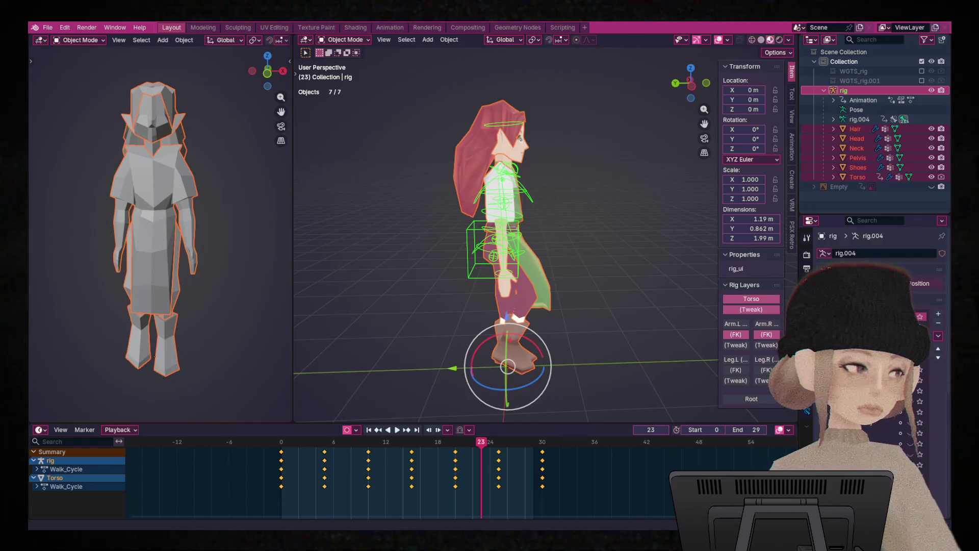
{"action": "mouse_move", "coordinate": [602, 220]}
{"action": "middle_mouse_down"}
{"action": "mouse_move", "coordinate": [571, 216]}
{"action": "mouse_move", "coordinate": [579, 204]}
{"action": "middle_mouse_up"}
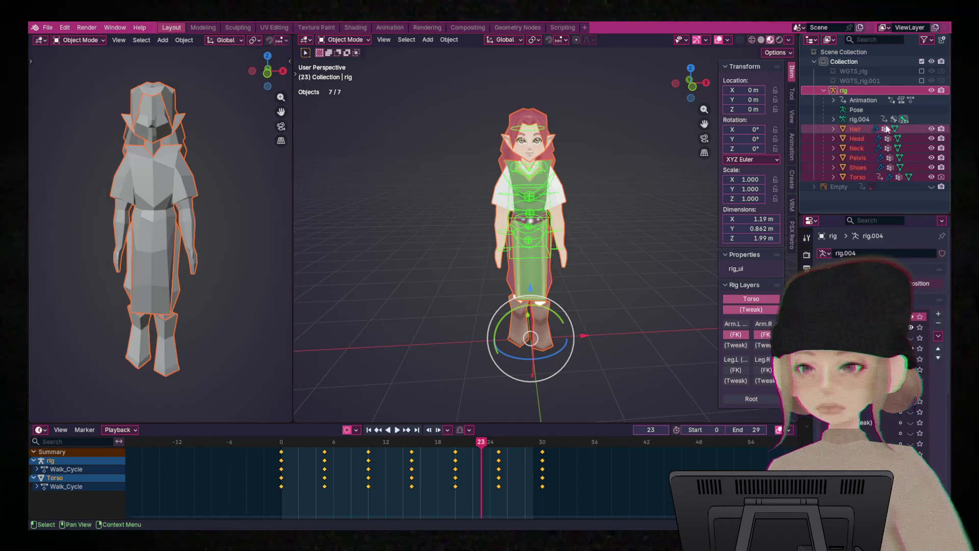
- Hide the torso tweak and arm FK control layers, then show root, leg and arm controls again
{"action": "left_click_drag", "start_coordinate": [911, 326], "coordinate": [907, 412]}
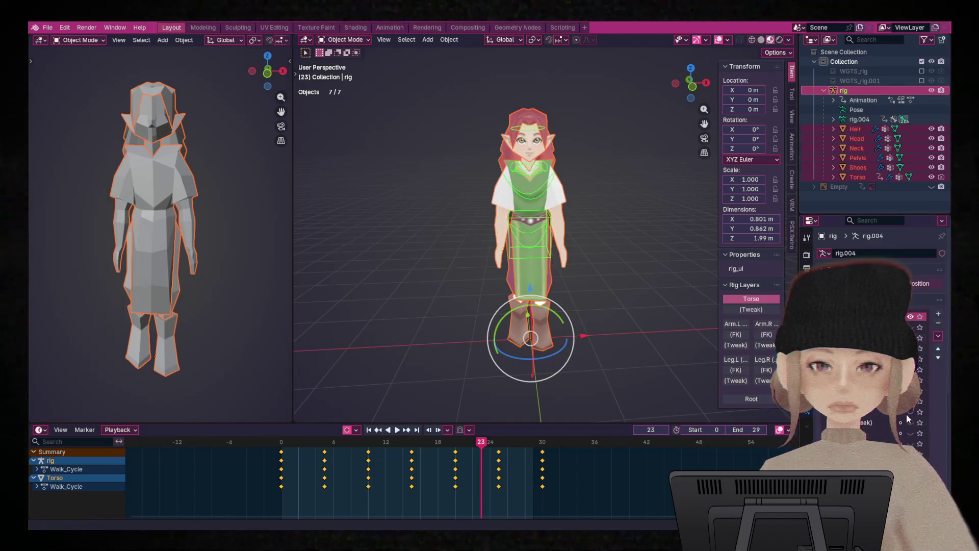
{"action": "left_click_drag", "start_coordinate": [911, 453], "coordinate": [910, 357]}
{"action": "mouse_move", "coordinate": [594, 237]}
{"action": "middle_mouse_down"}
{"action": "mouse_move", "coordinate": [671, 246]}
{"action": "mouse_move", "coordinate": [590, 250]}
{"action": "mouse_move", "coordinate": [601, 230]}
{"action": "middle_mouse_up"}
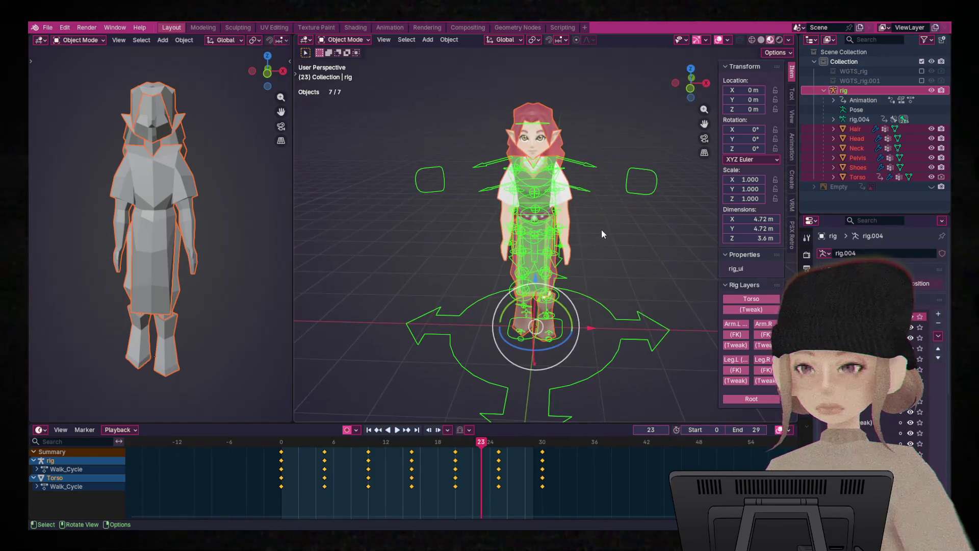
- Apply all transforms to the druid's body meshes and put the rig in Pose Mode
{"action": "left_click", "coordinate": [640, 197], "text": "shift"}
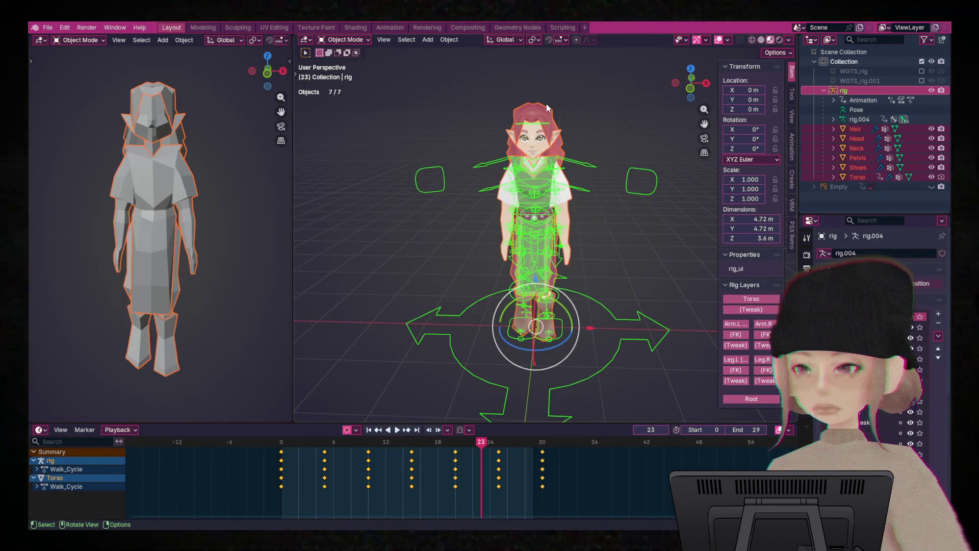
{"action": "key", "text": "ctrl+a"}
{"action": "left_click", "coordinate": [564, 204]}
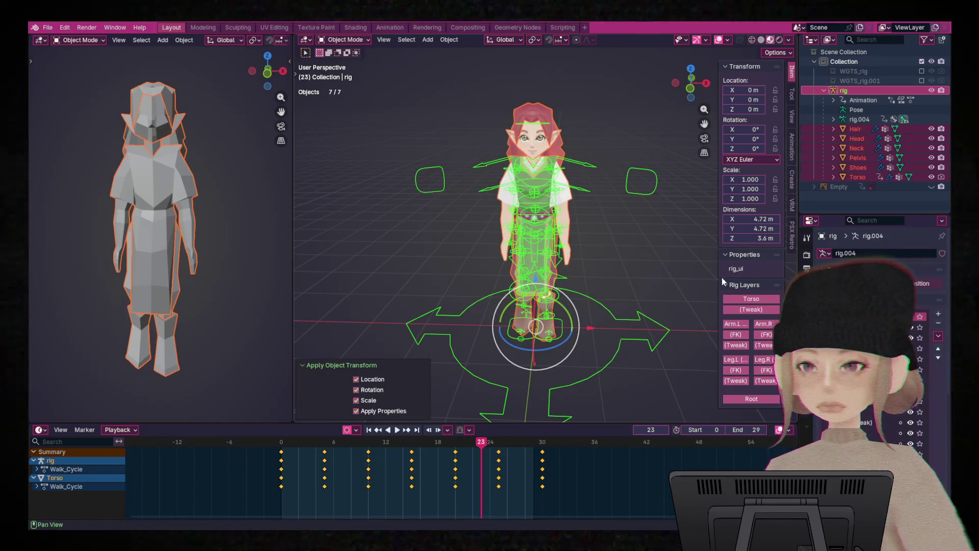
{"action": "key", "text": "ctrl+Tab"}
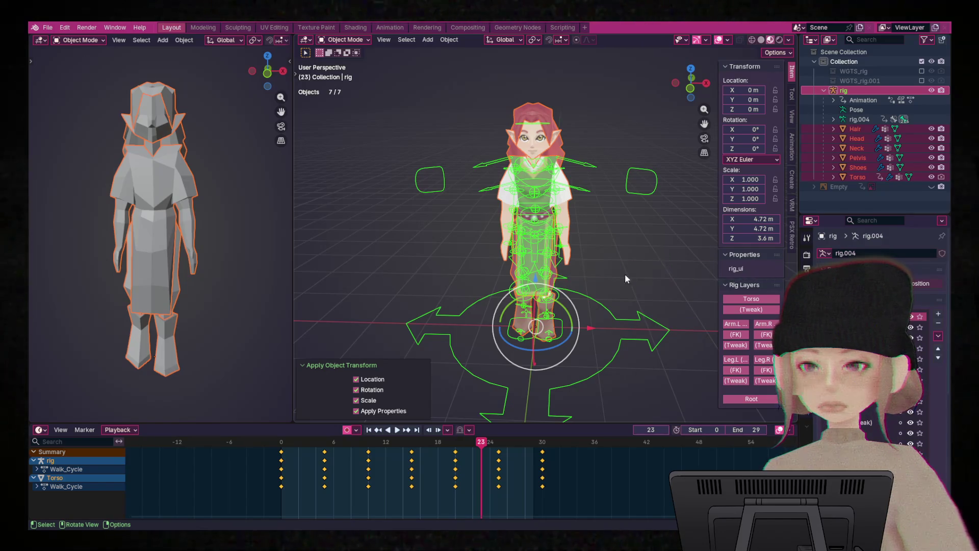
{"action": "left_click", "coordinate": [636, 319]}
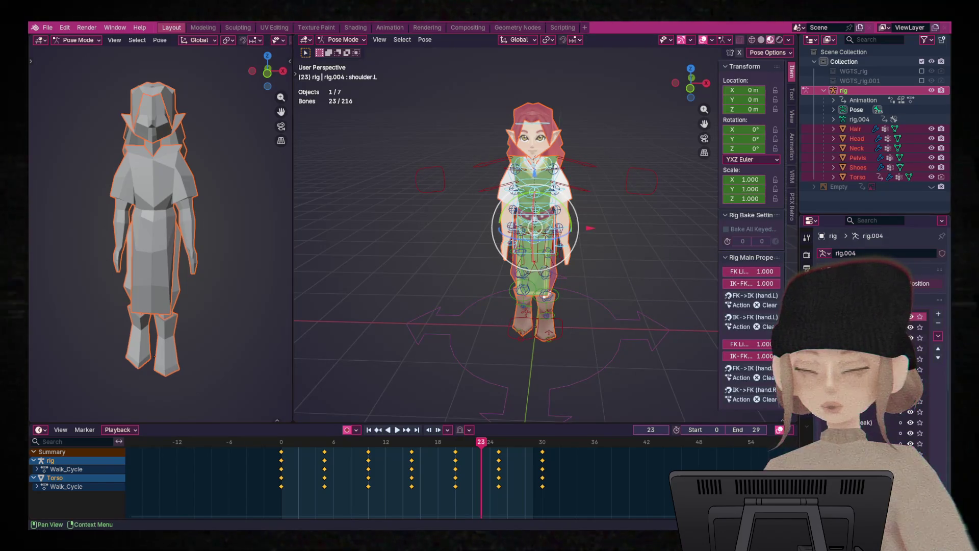
- Clear the bone selection, hide the torso, arm, leg and root layers, and select visible bones
{"action": "left_click", "coordinate": [671, 237]}
{"action": "mouse_move", "coordinate": [751, 165]}
{"action": "left_mouse_down"}
{"action": "mouse_move", "coordinate": [766, 212]}
{"action": "mouse_move", "coordinate": [751, 266]}
{"action": "left_mouse_up"}
{"action": "mouse_move", "coordinate": [671, 240]}
{"action": "middle_mouse_down"}
{"action": "mouse_move", "coordinate": [689, 248]}
{"action": "mouse_move", "coordinate": [524, 243]}
{"action": "mouse_move", "coordinate": [751, 243]}
{"action": "mouse_move", "coordinate": [432, 240]}
{"action": "mouse_move", "coordinate": [655, 225]}
{"action": "mouse_move", "coordinate": [634, 220]}
{"action": "middle_mouse_up"}
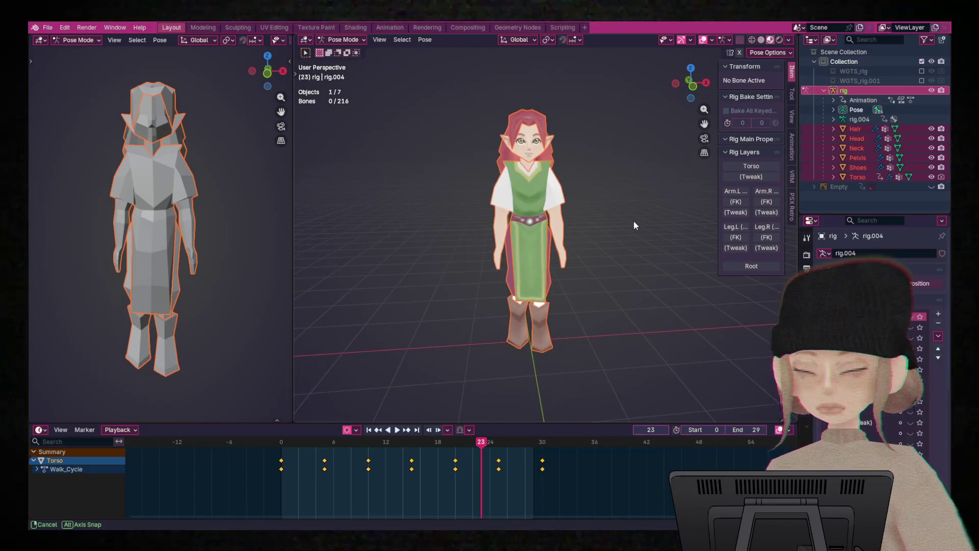
{"action": "left_click", "coordinate": [43, 26]}
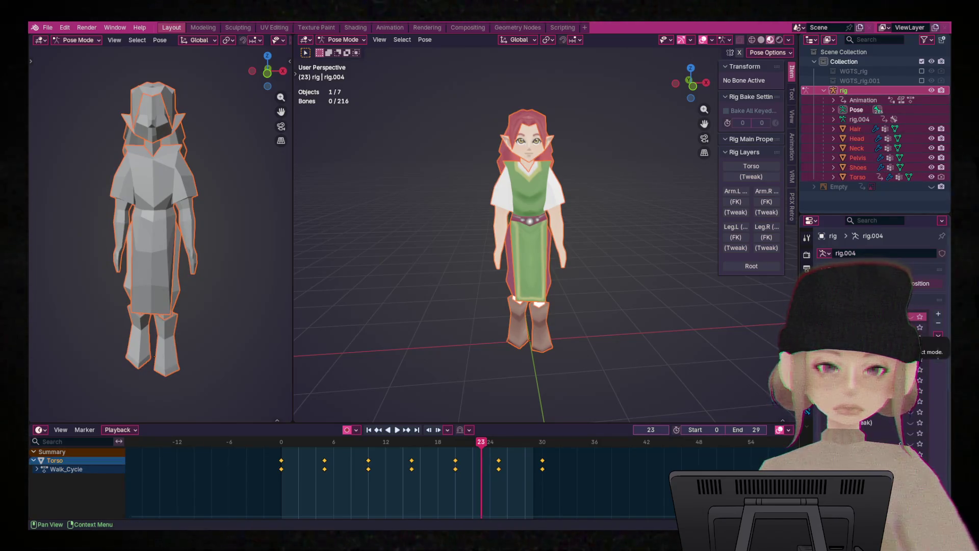
{"action": "key", "text": "a"}
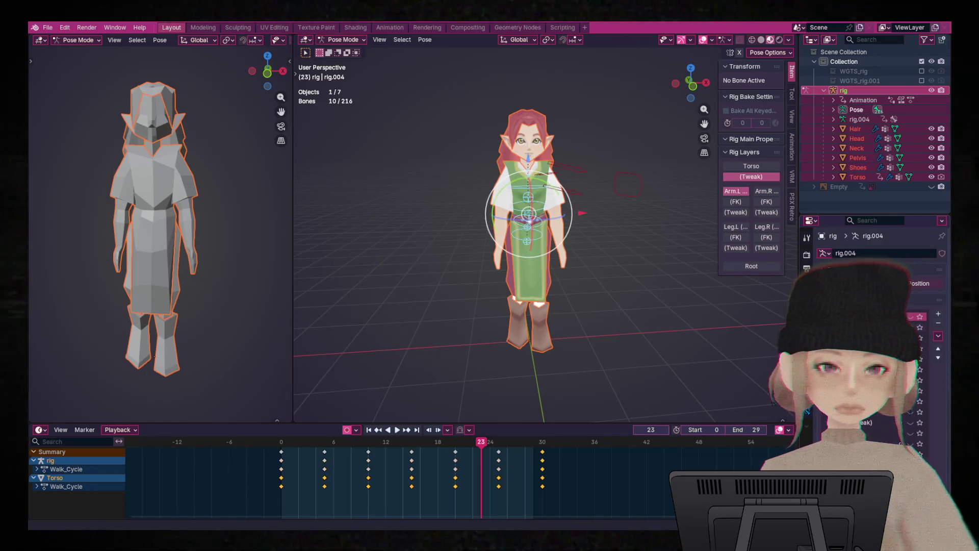
- Turn the arm, left and right leg FK and tweak, and root control layers back on
{"action": "left_click", "coordinate": [736, 226]}
{"action": "left_click", "coordinate": [736, 237]}
{"action": "left_click", "coordinate": [735, 248]}
{"action": "left_click", "coordinate": [766, 227]}
{"action": "left_click", "coordinate": [767, 237]}
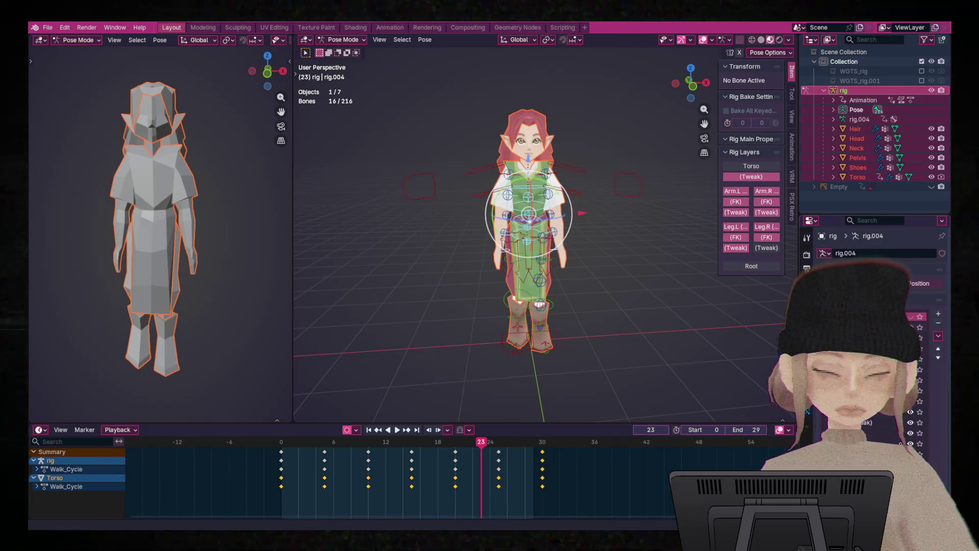
{"action": "left_click", "coordinate": [766, 247]}
{"action": "left_click", "coordinate": [751, 266]}
- Select all visible bones and export the walking druid as a glTF 2.0 file
{"action": "key", "text": "a"}
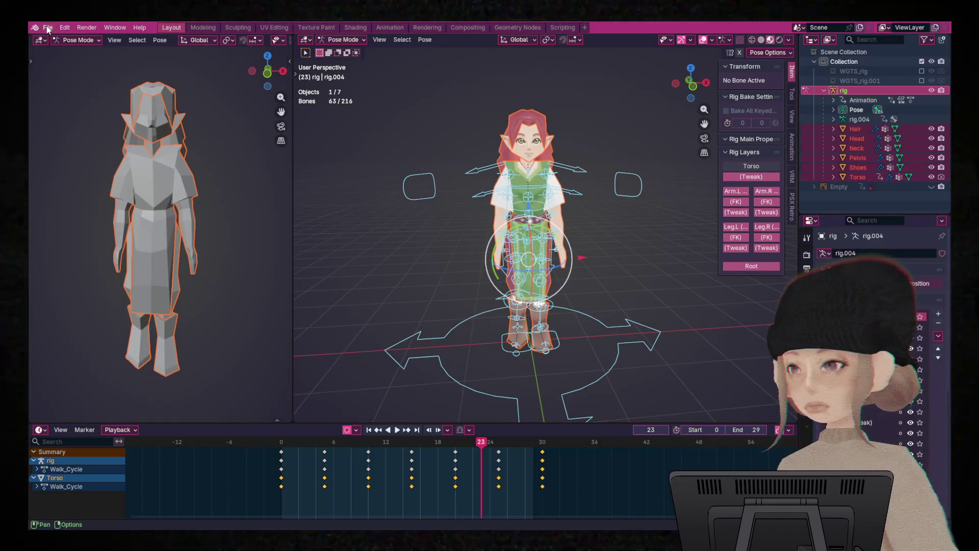
{"action": "left_click", "coordinate": [48, 27]}
{"action": "mouse_move", "coordinate": [78, 176]}
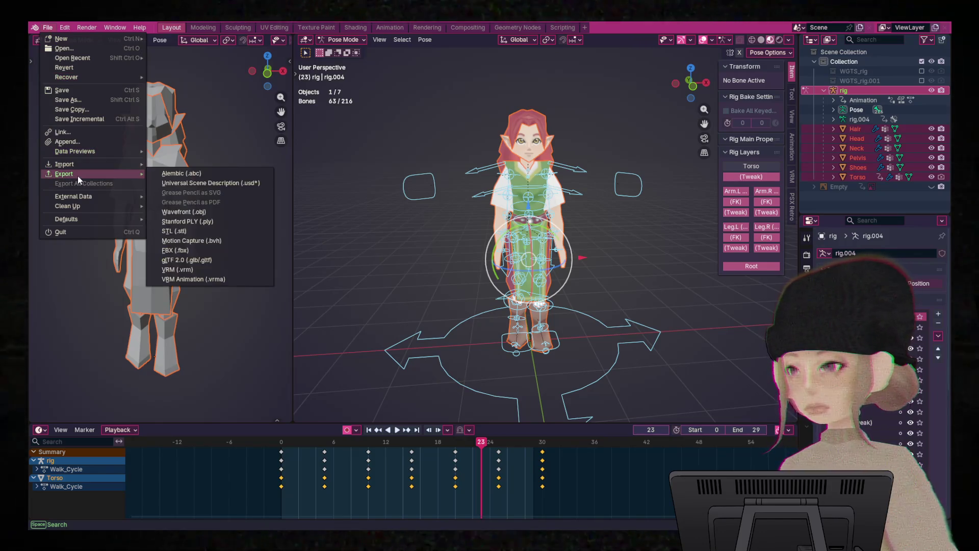
{"action": "left_click", "coordinate": [199, 261]}
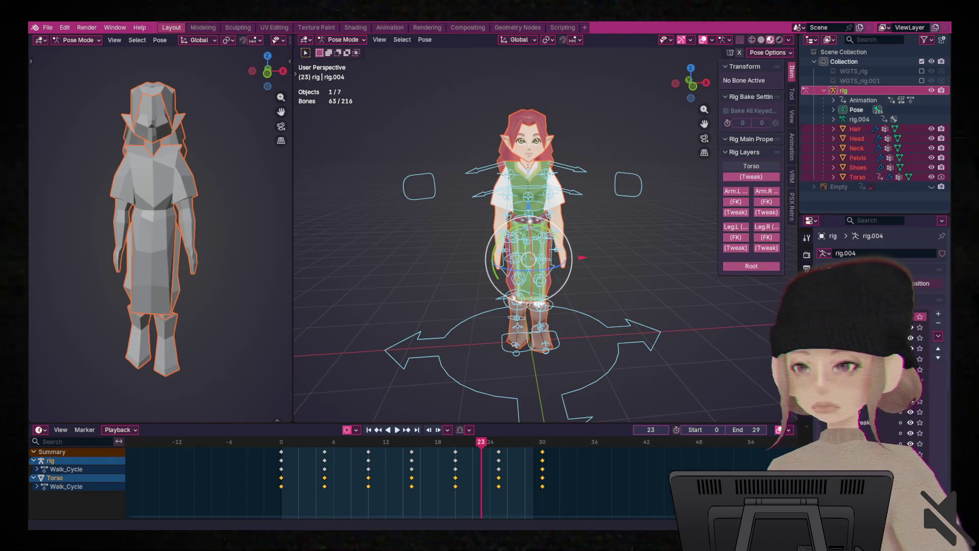
{"action": "key", "text": "ctrl+Tab"}
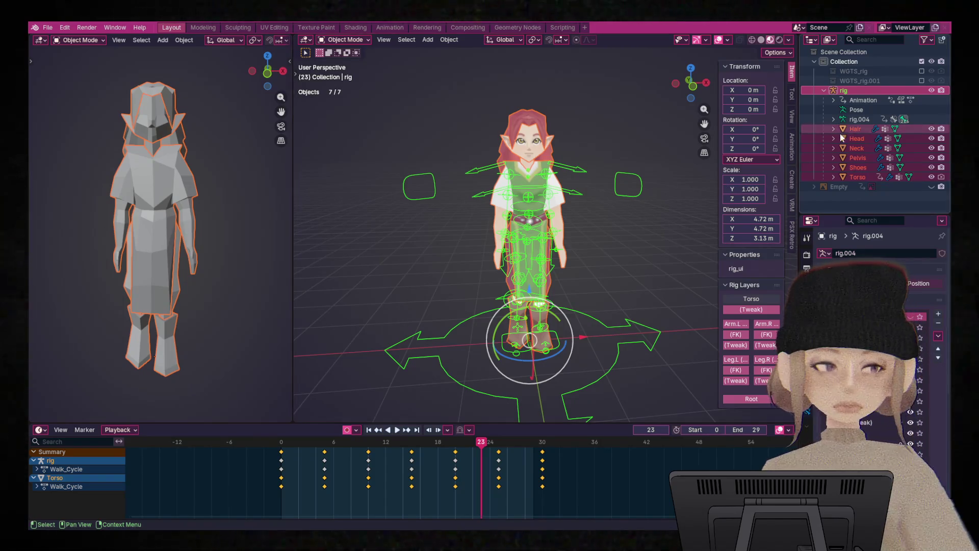
{"action": "left_click", "coordinate": [653, 252]}
- Add a reference image object for the elf turnaround sheet behind the rig
{"action": "left_click", "coordinate": [931, 186]}
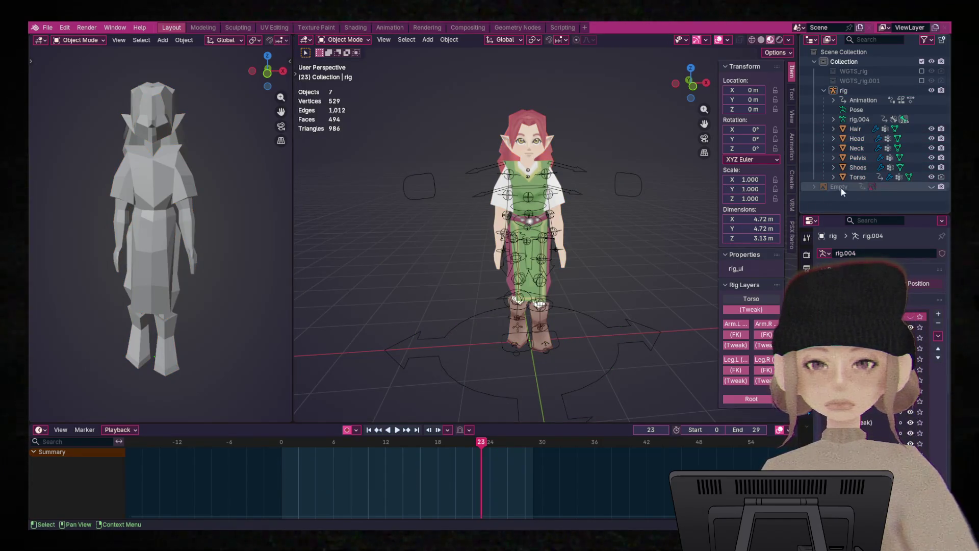
{"action": "left_click", "coordinate": [931, 187]}
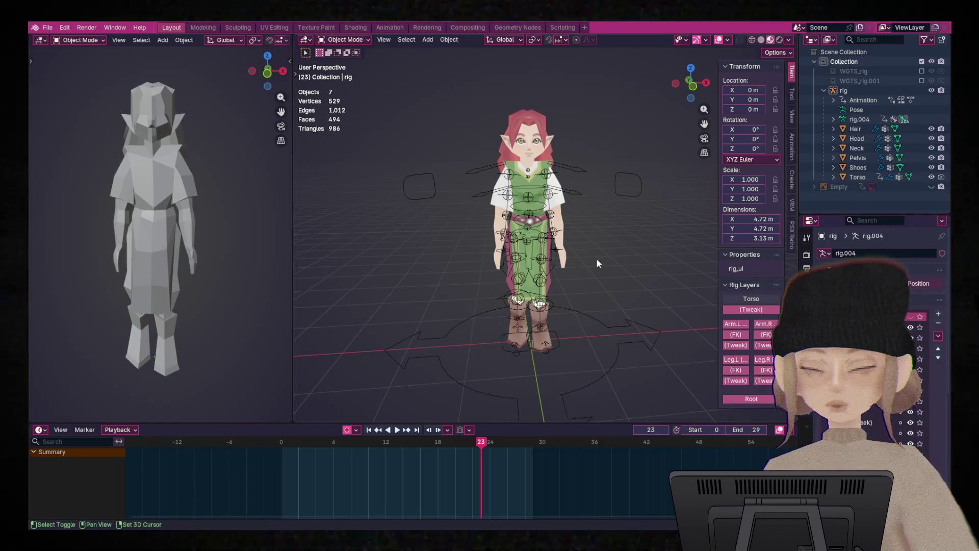
{"action": "key", "text": "shift+a"}
{"action": "mouse_move", "coordinate": [586, 257]}
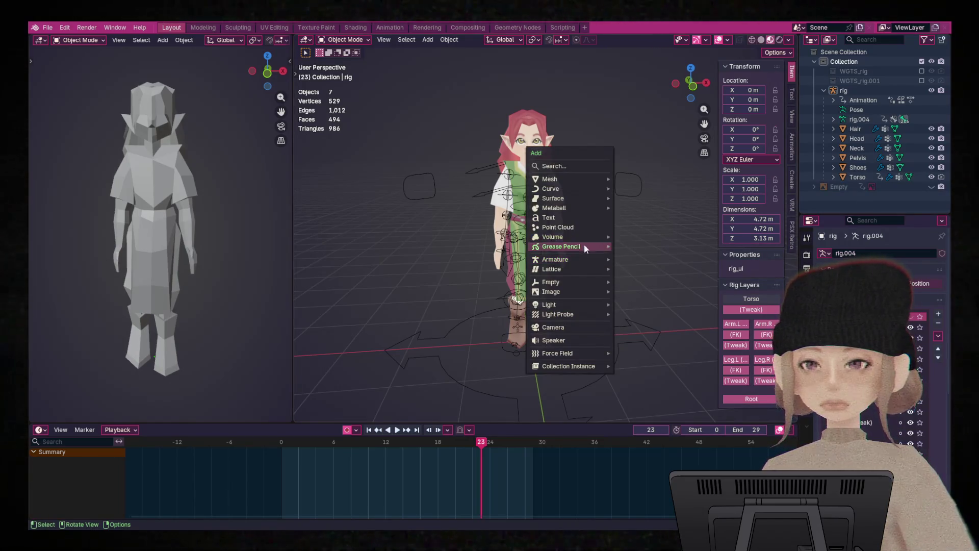
{"action": "mouse_move", "coordinate": [574, 291]}
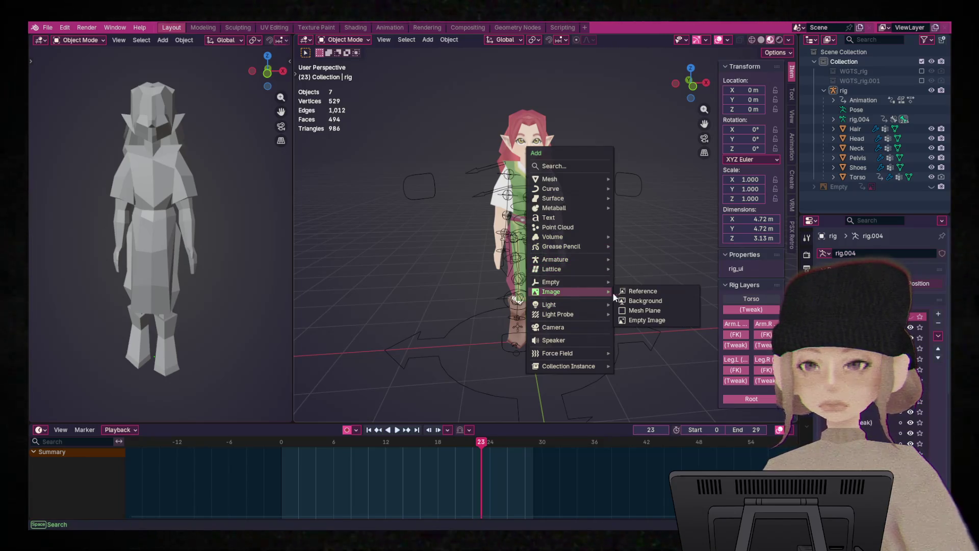
{"action": "left_click", "coordinate": [655, 290]}
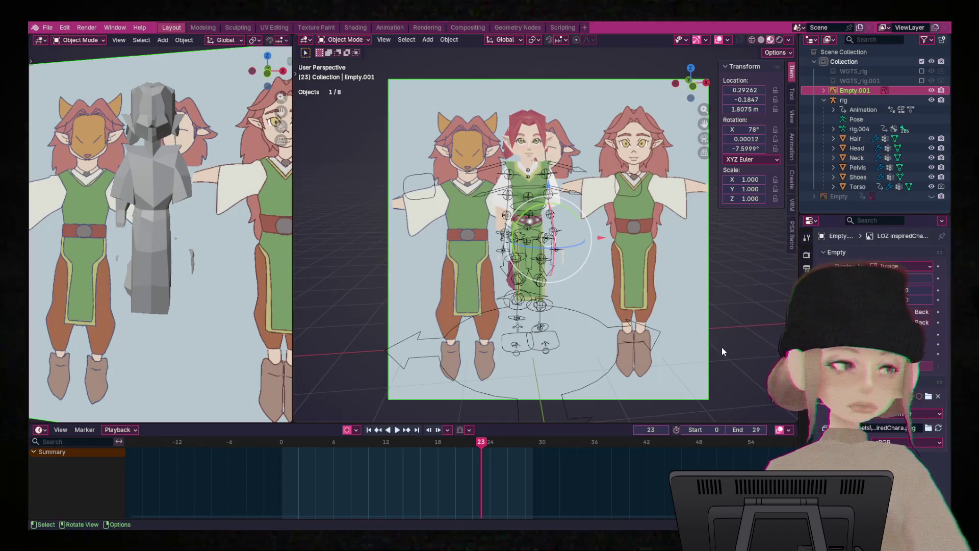
- Hide the rig and the Hair, Head, Neck, Pelvis, Shoes and Torso meshes
{"action": "left_click", "coordinate": [931, 100]}
{"action": "left_click_drag", "start_coordinate": [933, 139], "coordinate": [932, 187]}
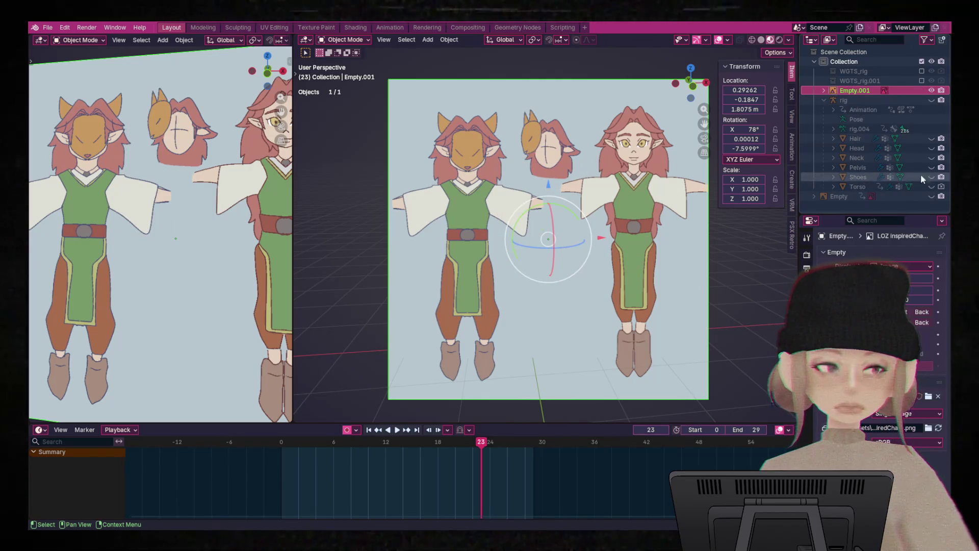
{"action": "left_click", "coordinate": [756, 298]}
{"action": "middle_click_drag", "start_coordinate": [730, 262], "coordinate": [700, 259], "text": "shift"}
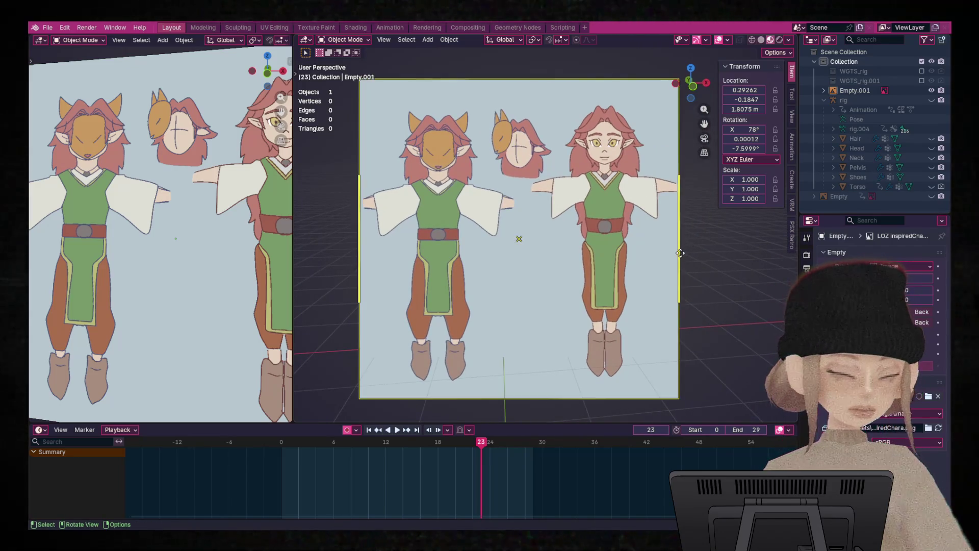
- Select the reference image Empty.001 and delete it from the scene
{"action": "left_click", "coordinate": [674, 289]}
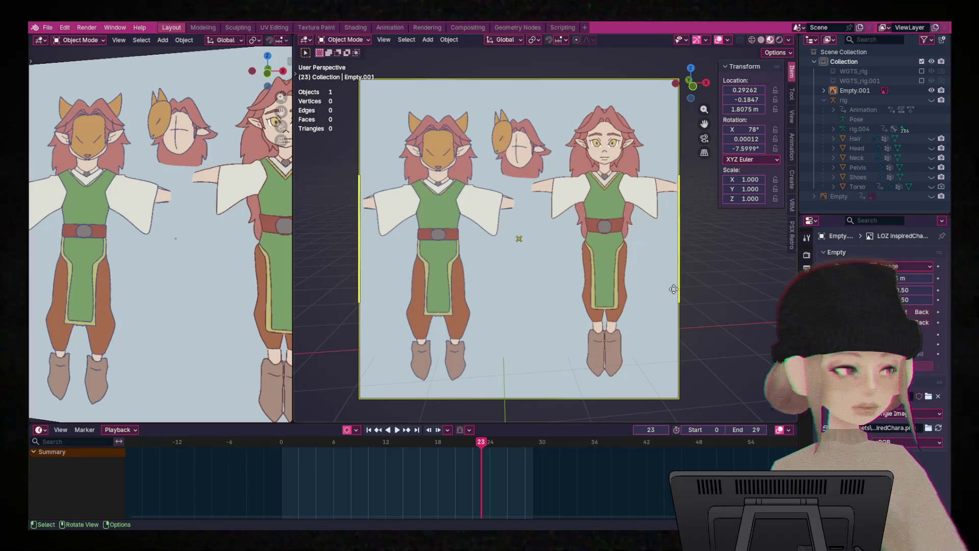
{"action": "key", "text": "alt+a"}
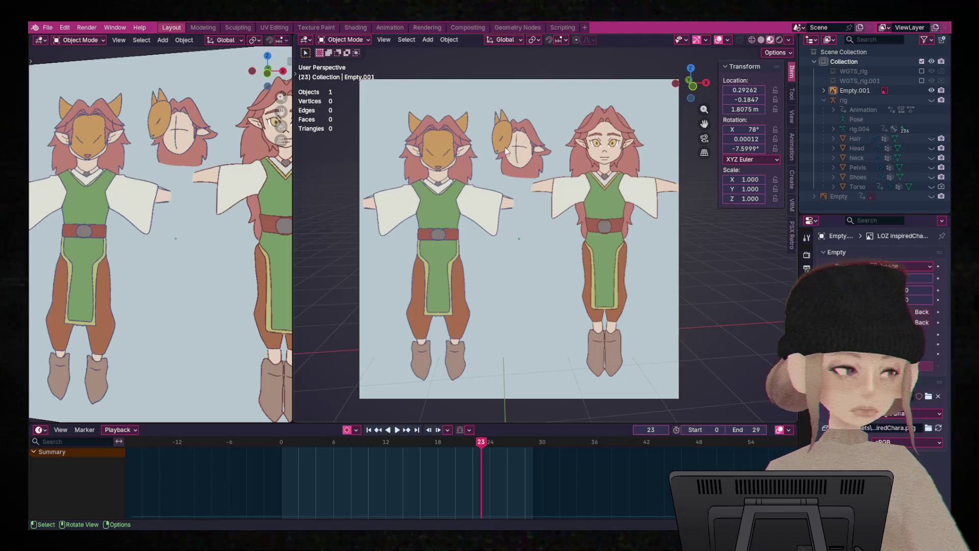
{"action": "left_click", "coordinate": [617, 220]}
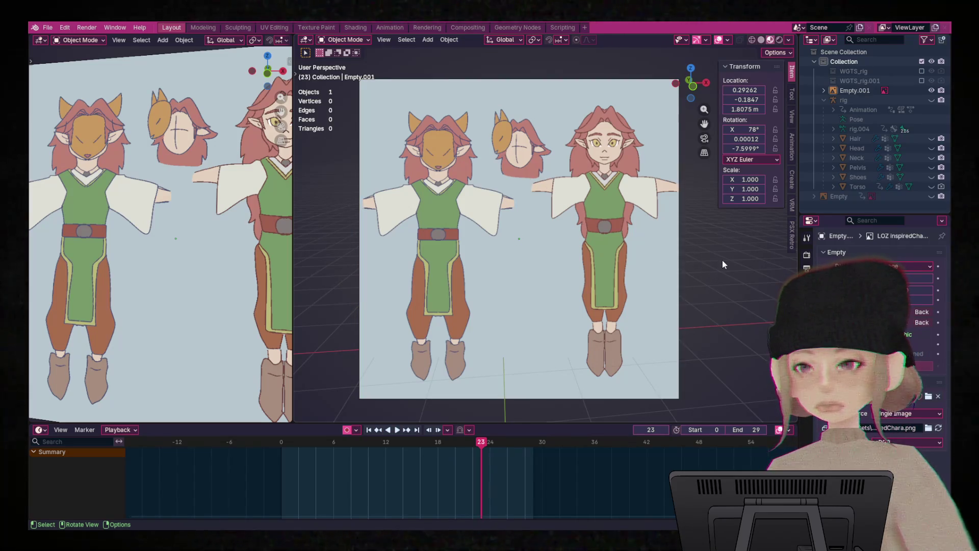
{"action": "left_click", "coordinate": [692, 236]}
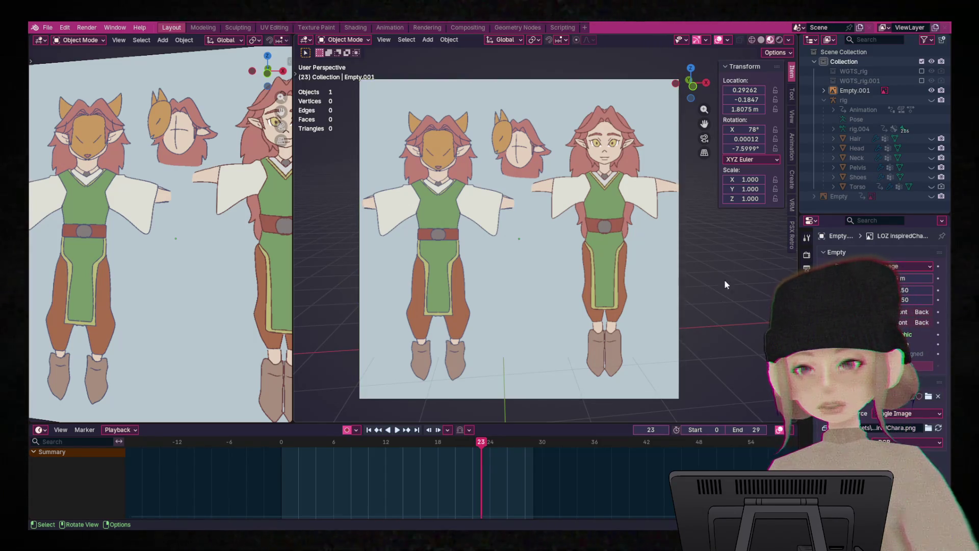
{"action": "left_click", "coordinate": [683, 260]}
{"action": "scroll", "coordinate": [686, 257], "scroll_direction": "down", "scroll_amount": 2}
{"action": "scroll", "coordinate": [709, 252], "scroll_direction": "up", "scroll_amount": 2}
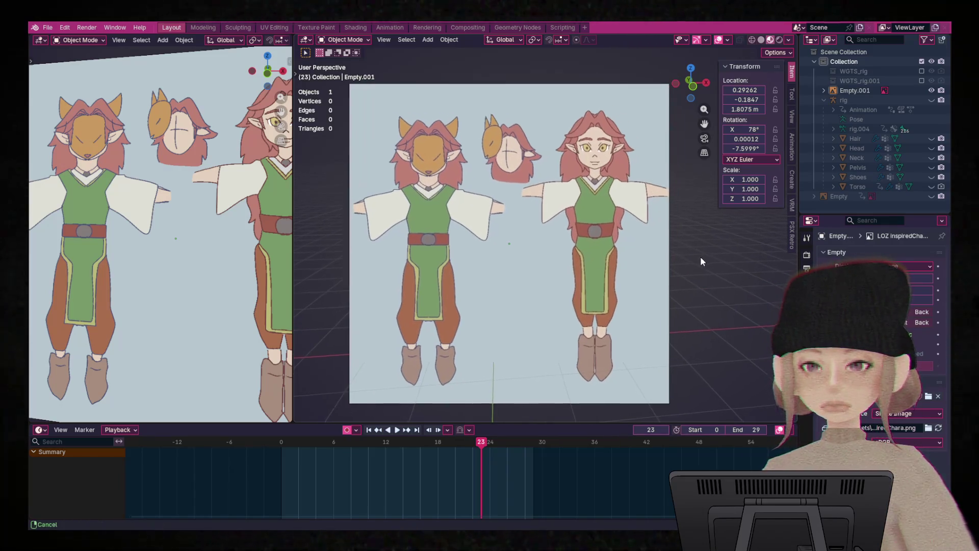
{"action": "scroll", "coordinate": [722, 254], "scroll_direction": "down", "scroll_amount": 1}
{"action": "scroll", "coordinate": [706, 242], "scroll_direction": "up", "scroll_amount": 1}
{"action": "scroll", "coordinate": [706, 244], "scroll_direction": "down", "scroll_amount": 1}
{"action": "scroll", "coordinate": [706, 244], "scroll_direction": "up", "scroll_amount": 1}
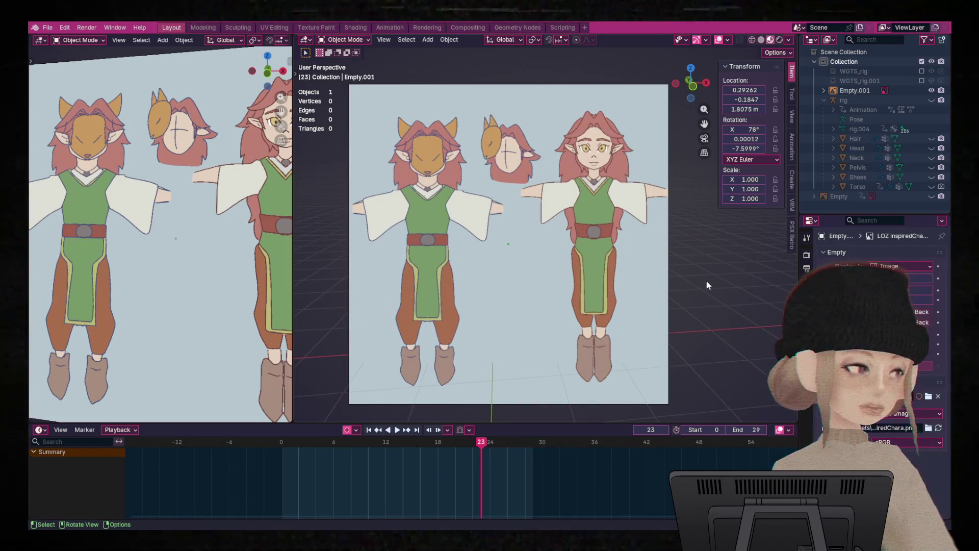
{"action": "scroll", "coordinate": [700, 281], "scroll_direction": "up", "scroll_amount": 1}
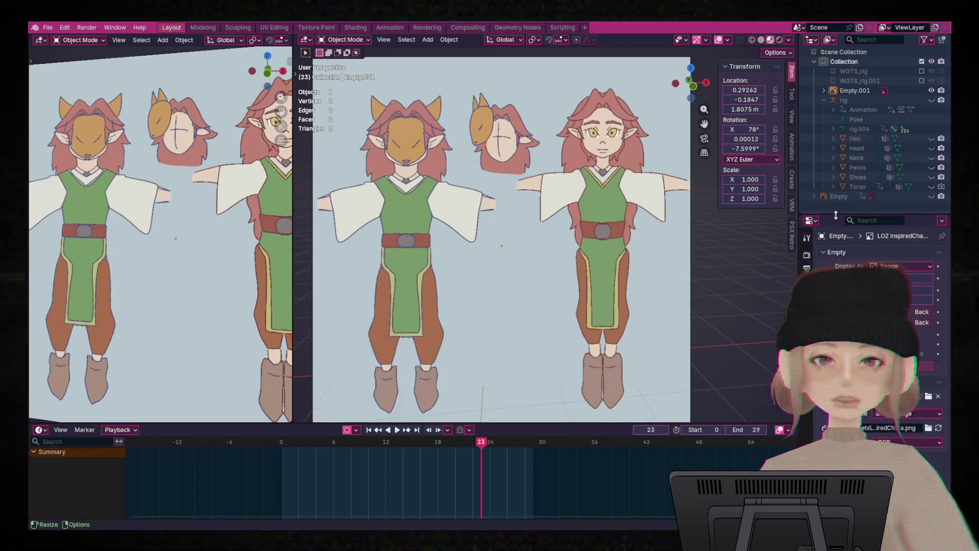
{"action": "left_click", "coordinate": [631, 216]}
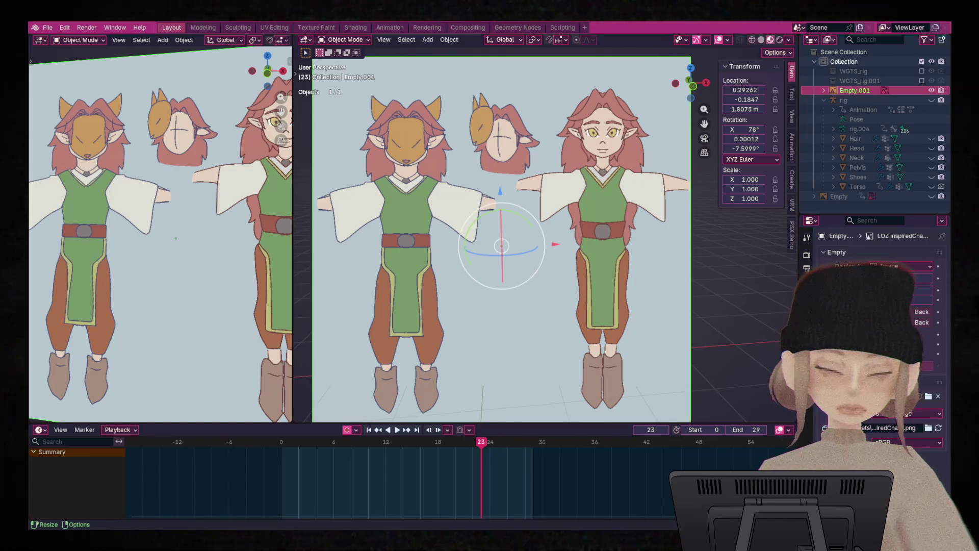
{"action": "key", "text": "Delete"}
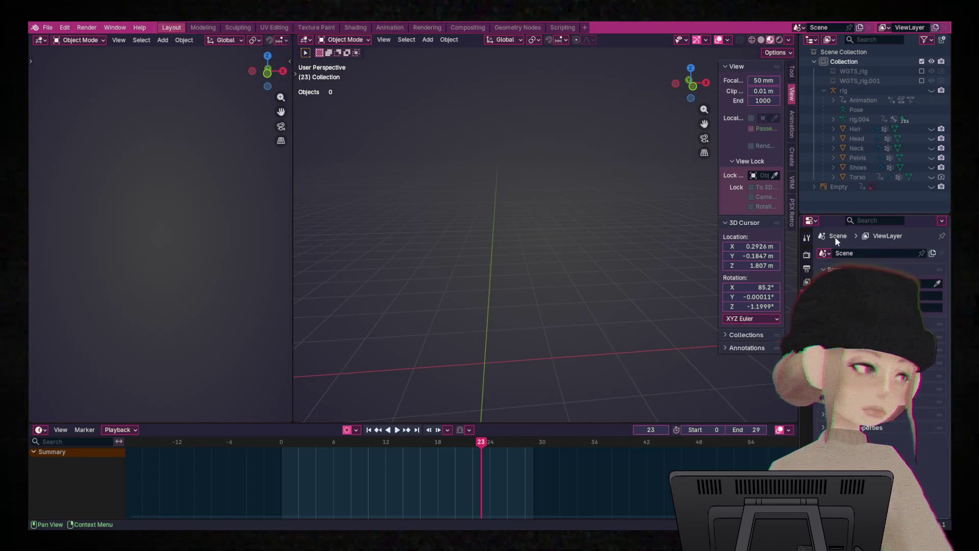